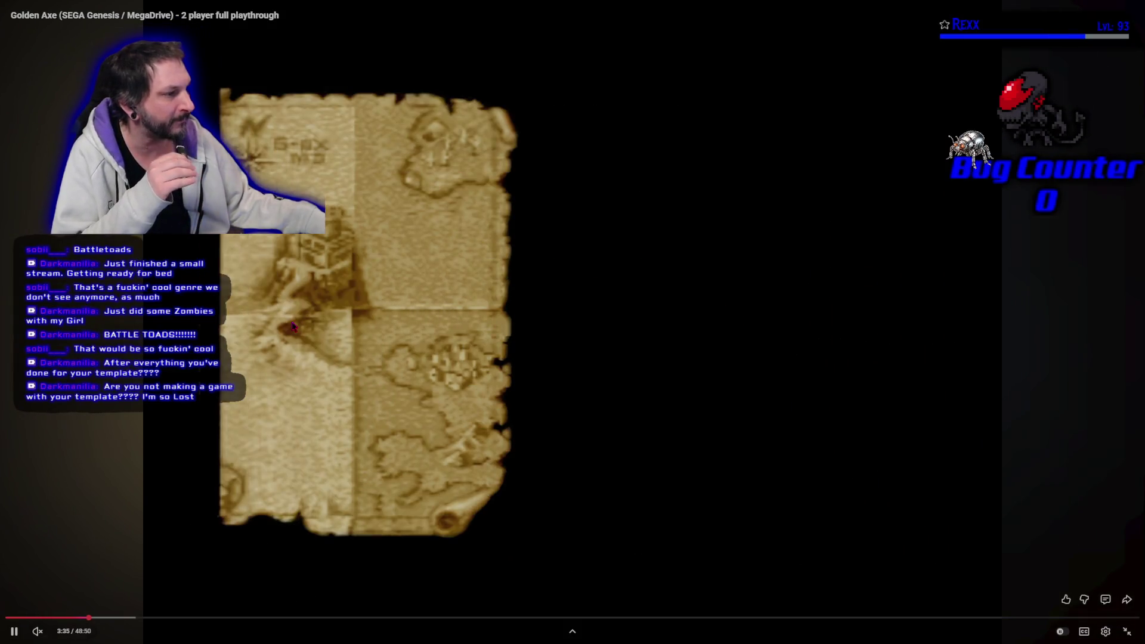
- Toggle playback of the Golden Axe two-player video, then exit fullscreen with Esc
click(301, 332)
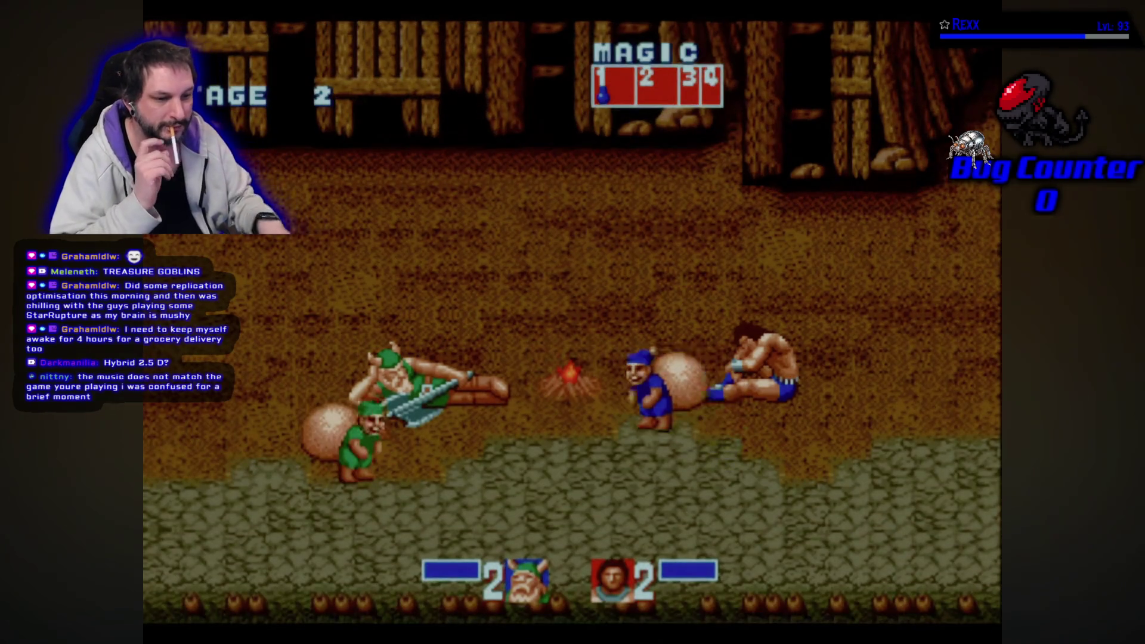
mouse_move(416, 323)
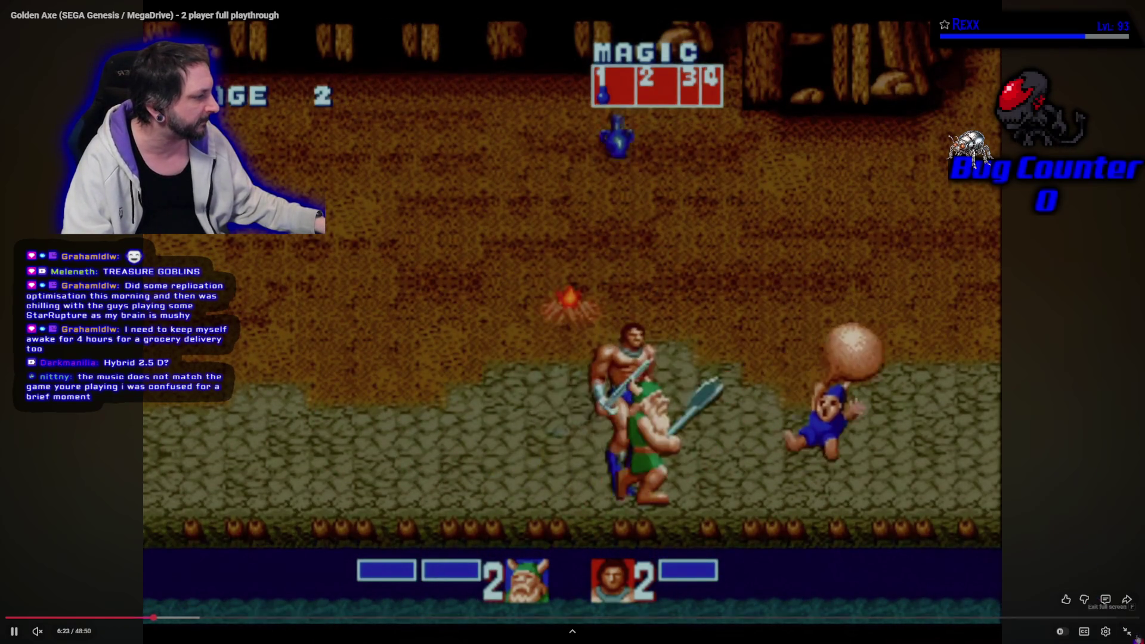
key(Escape)
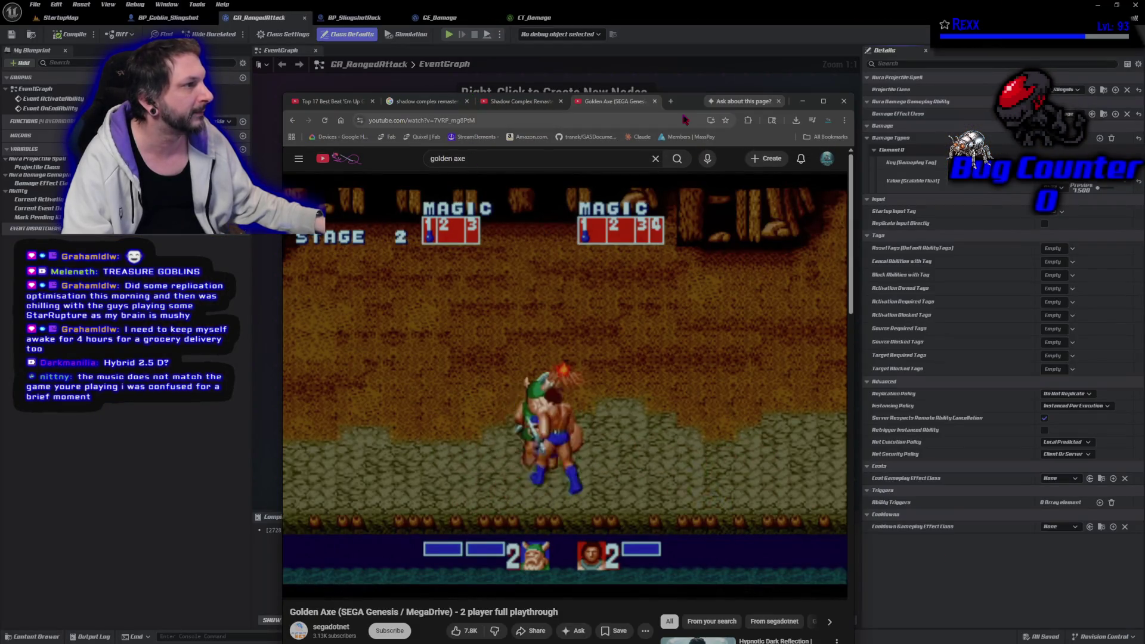
- Move the browser window lower, pause and resume the Golden Axe video, then go full screen
mouse_move(683, 101)
mouse_down()
mouse_move(682, 509)
mouse_move(649, 55)
mouse_up()
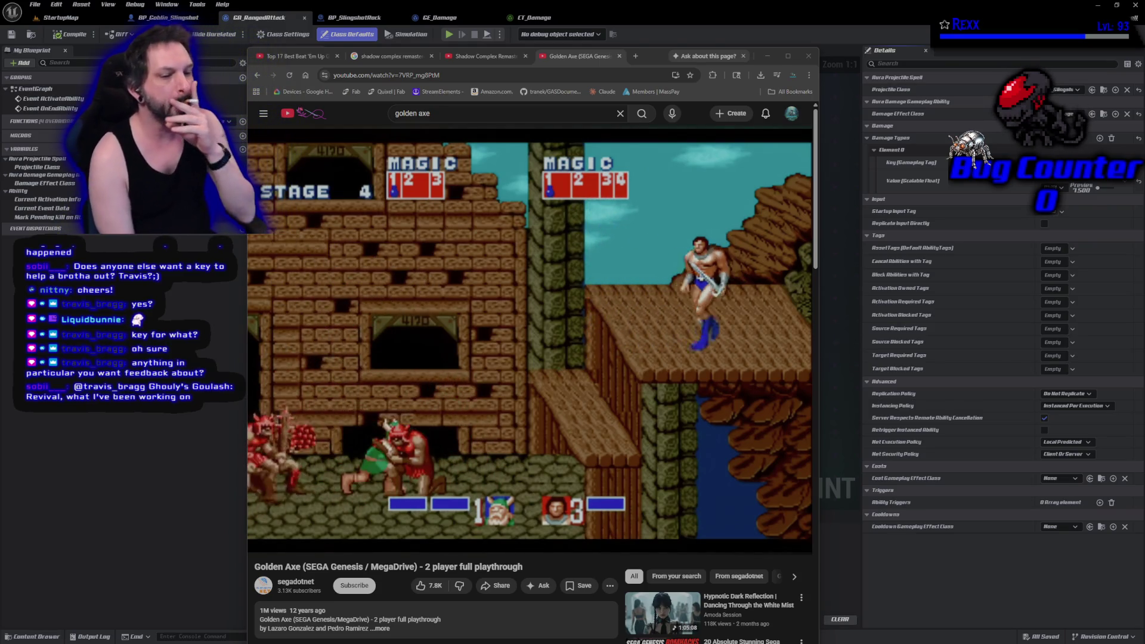
mouse_move(605, 307)
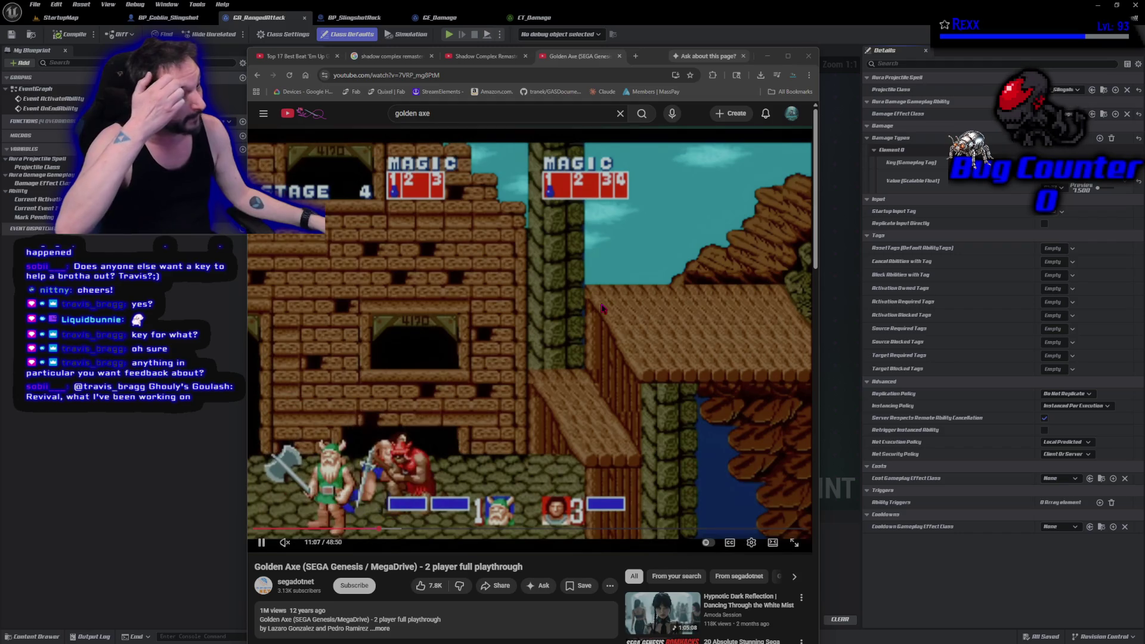
click(447, 320)
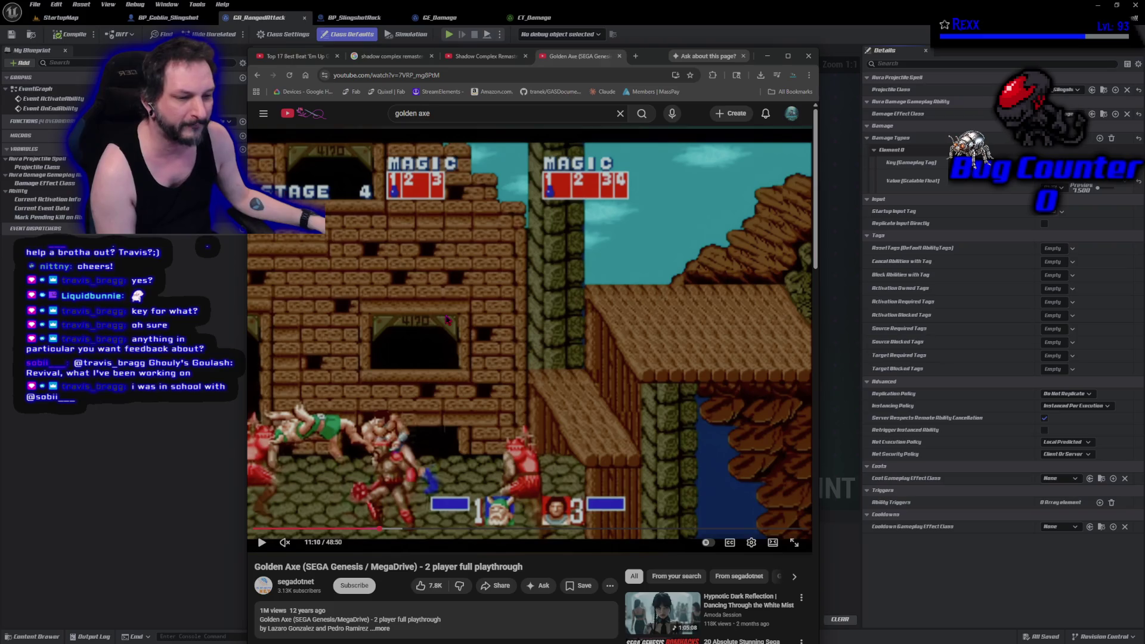
click(448, 320)
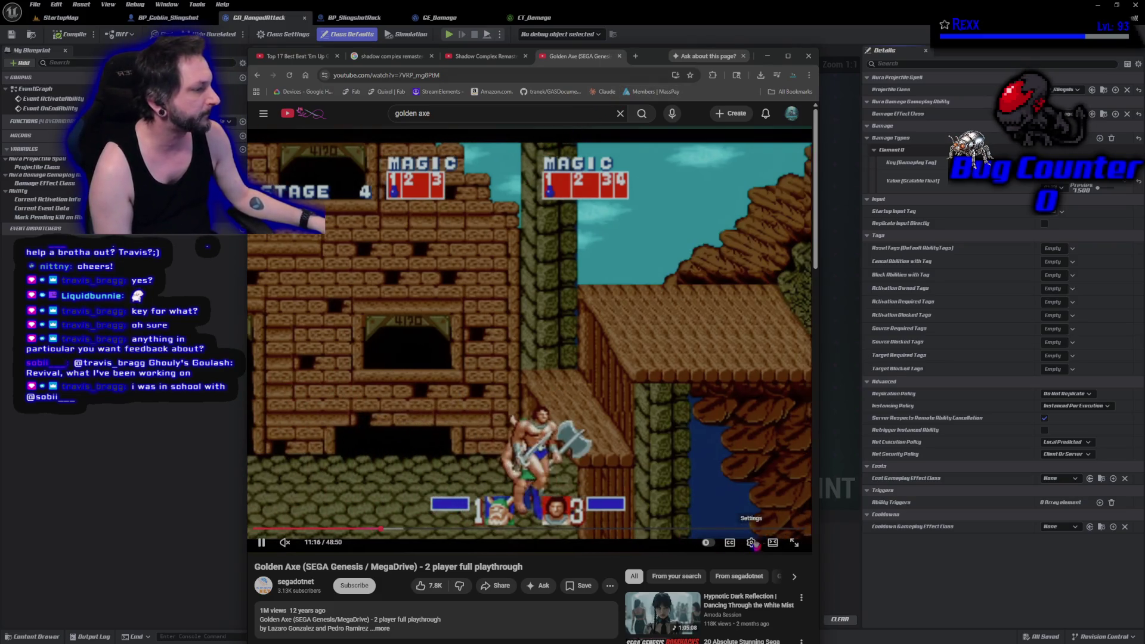
click(792, 544)
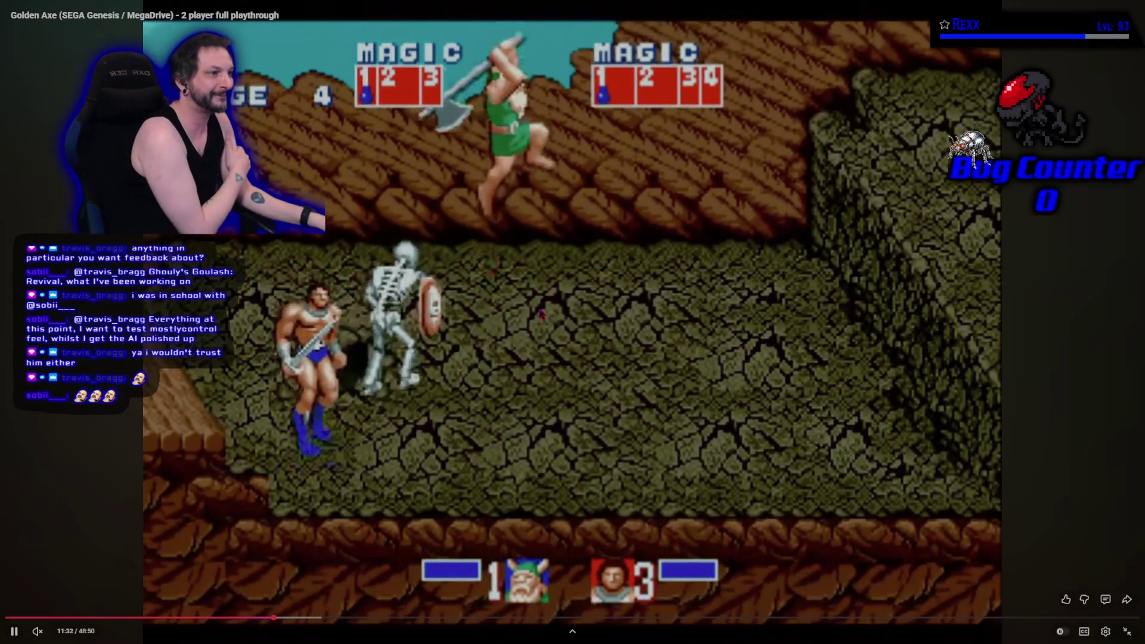
- Exit full screen and pause the Golden Axe video at 11:42
key(Escape)
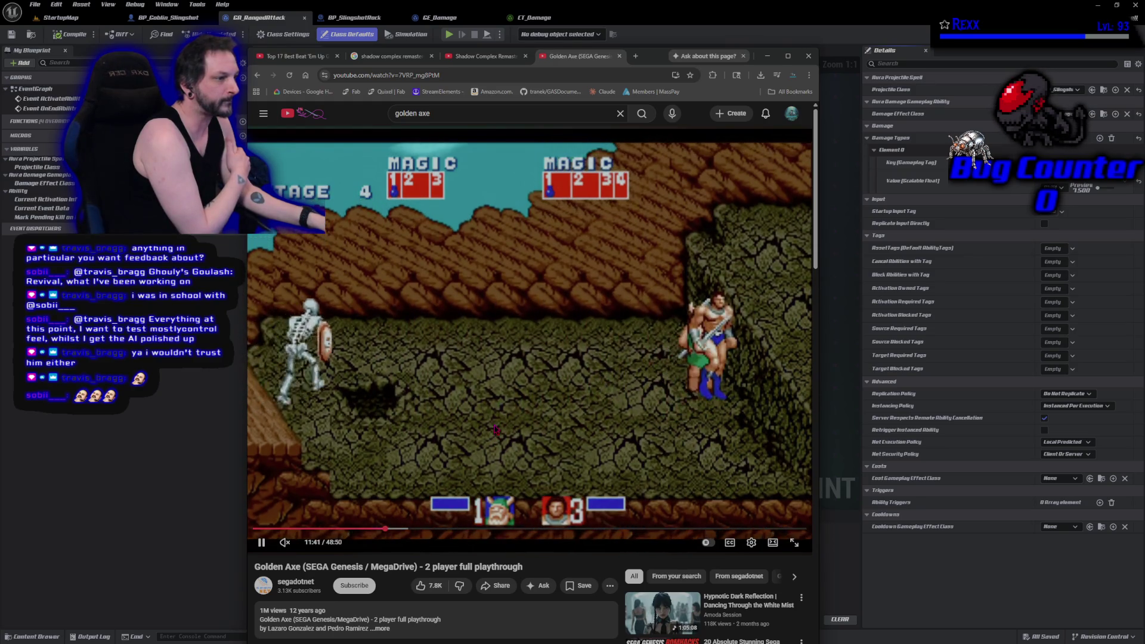
click(495, 430)
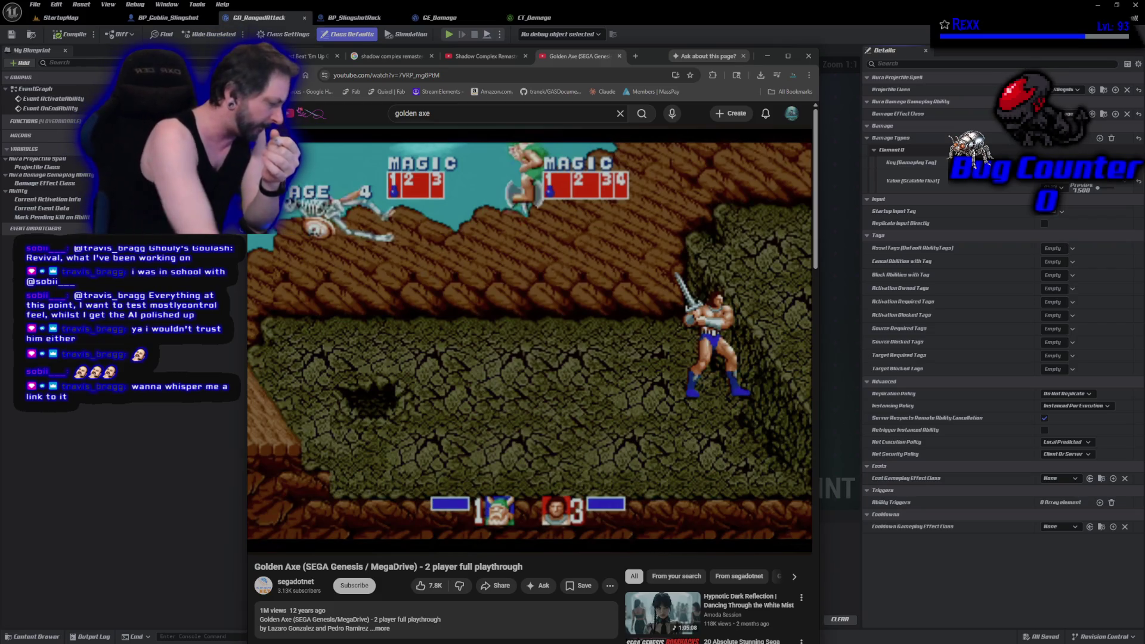
mouse_move(558, 480)
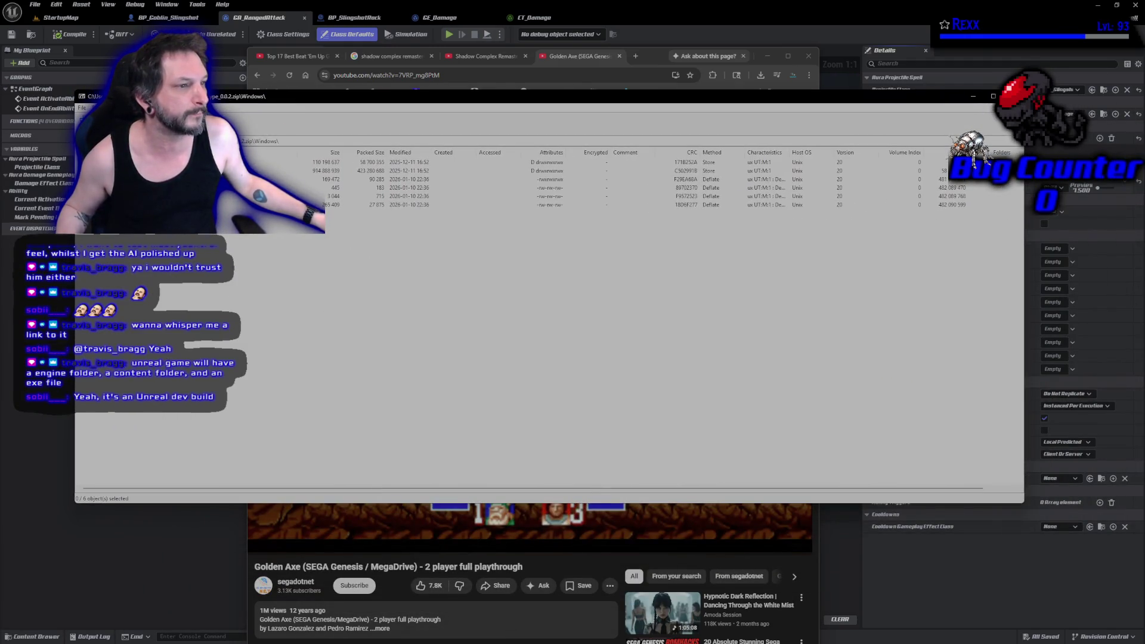
- Browse the archive's Engine, Content, Plugins and Saved folders, ending back at the top Windows folder
click(358, 171)
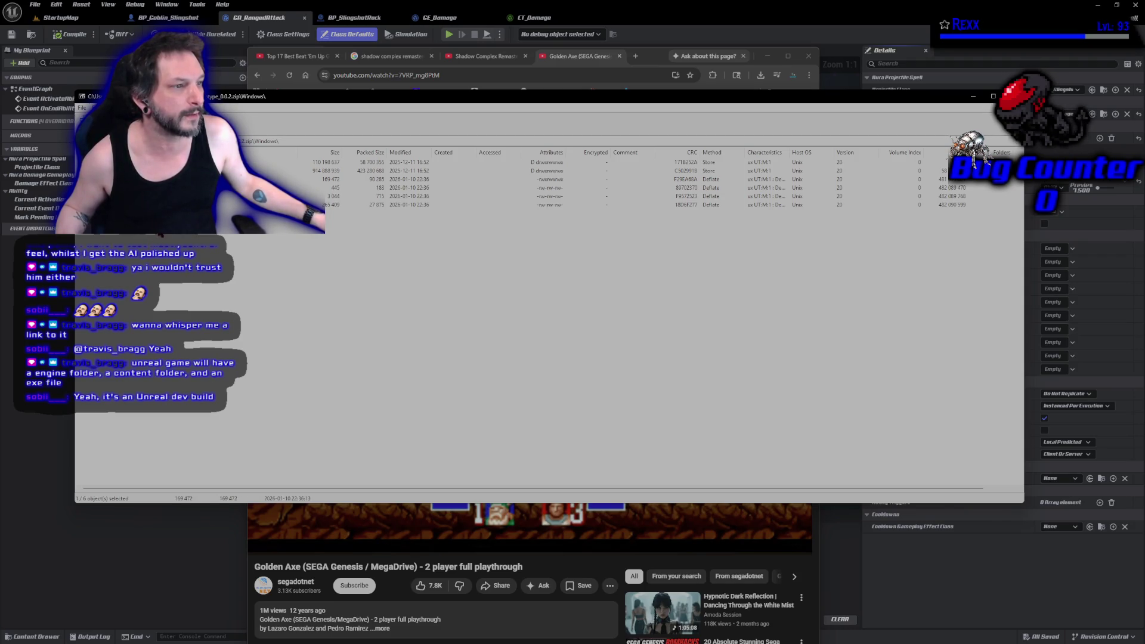
click(177, 316)
double_click(179, 162)
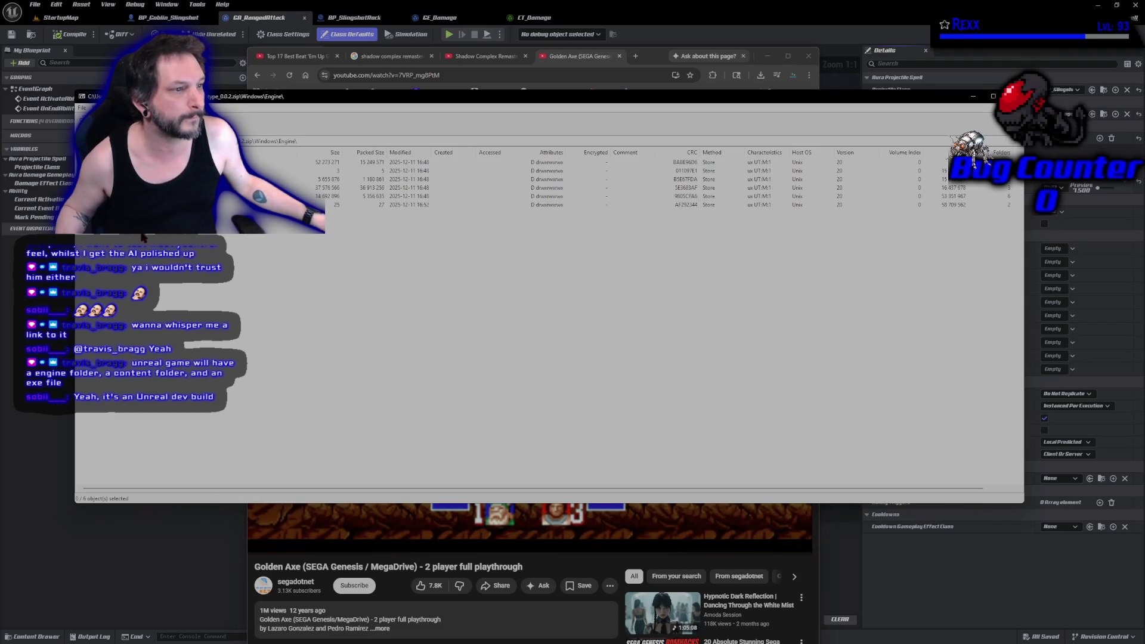
double_click(179, 179)
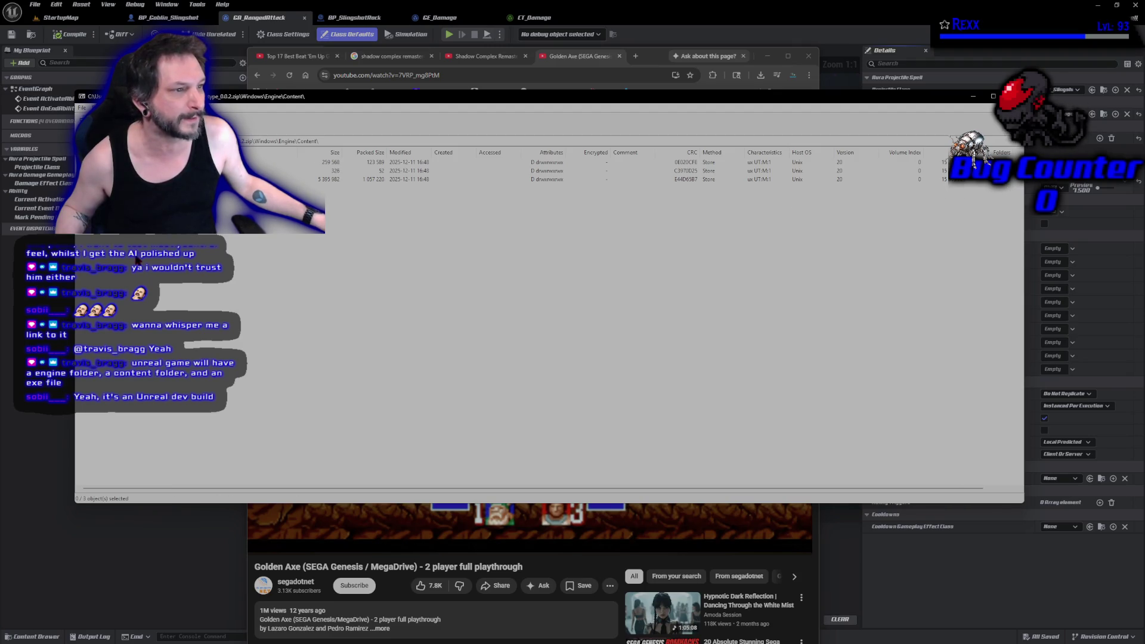
key(BackSpace)
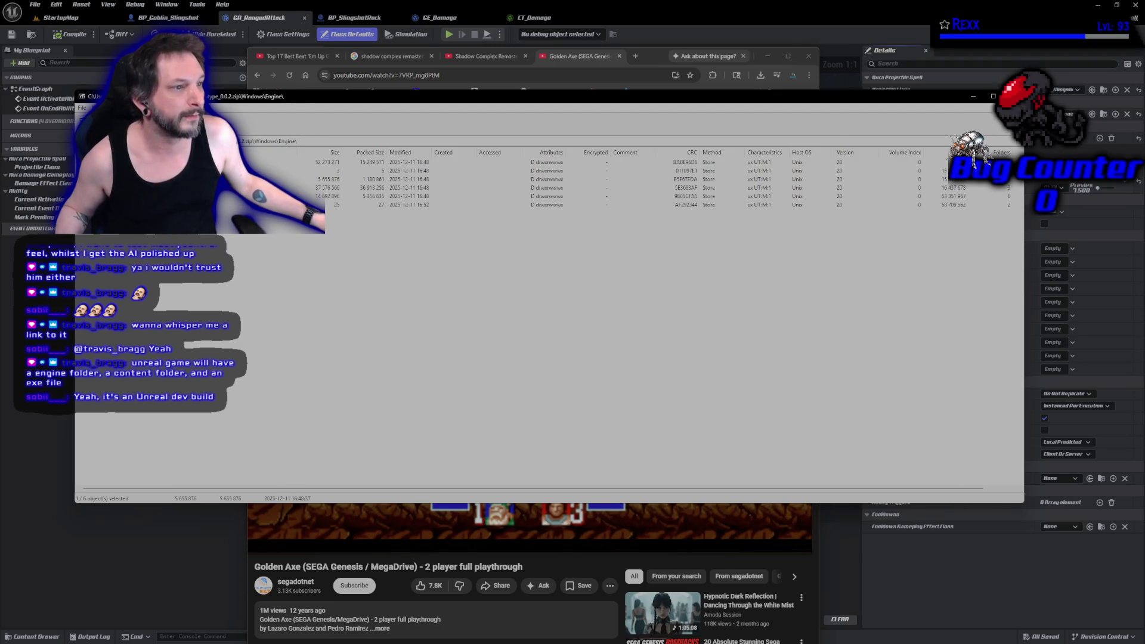
key(Return)
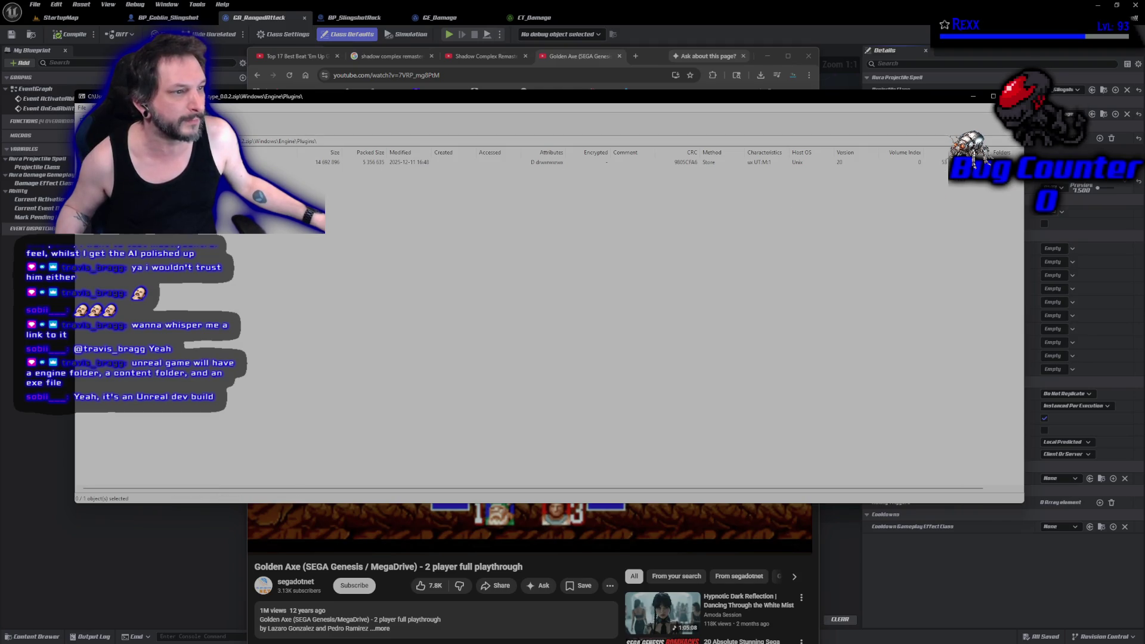
key(BackSpace)
key(Down)
key(Return)
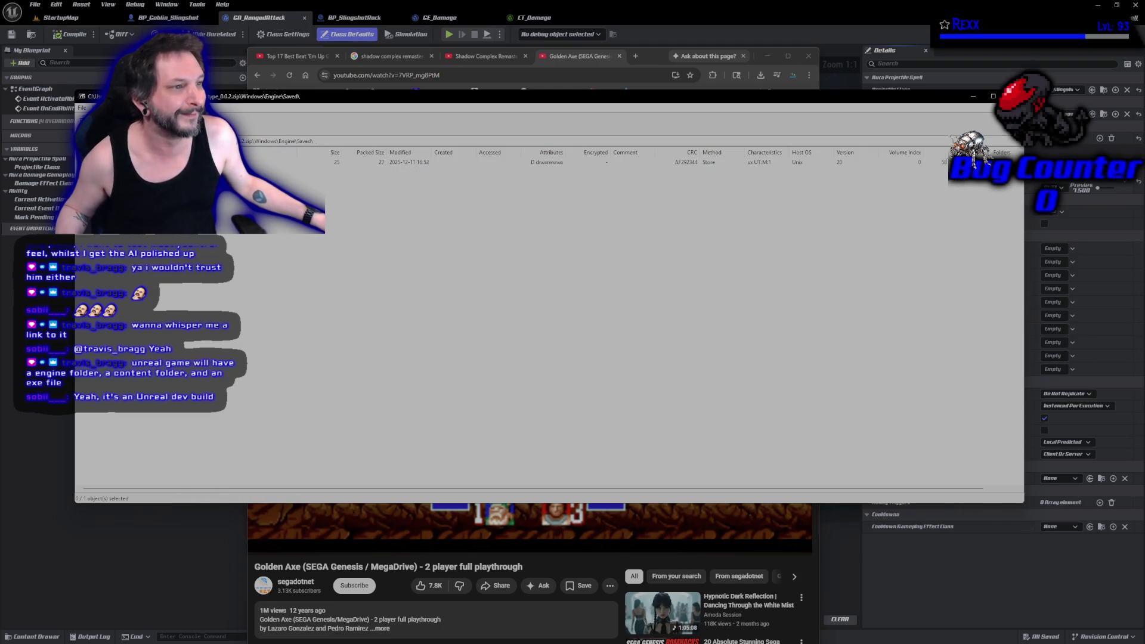
key(BackSpace)
key(BackSpace)
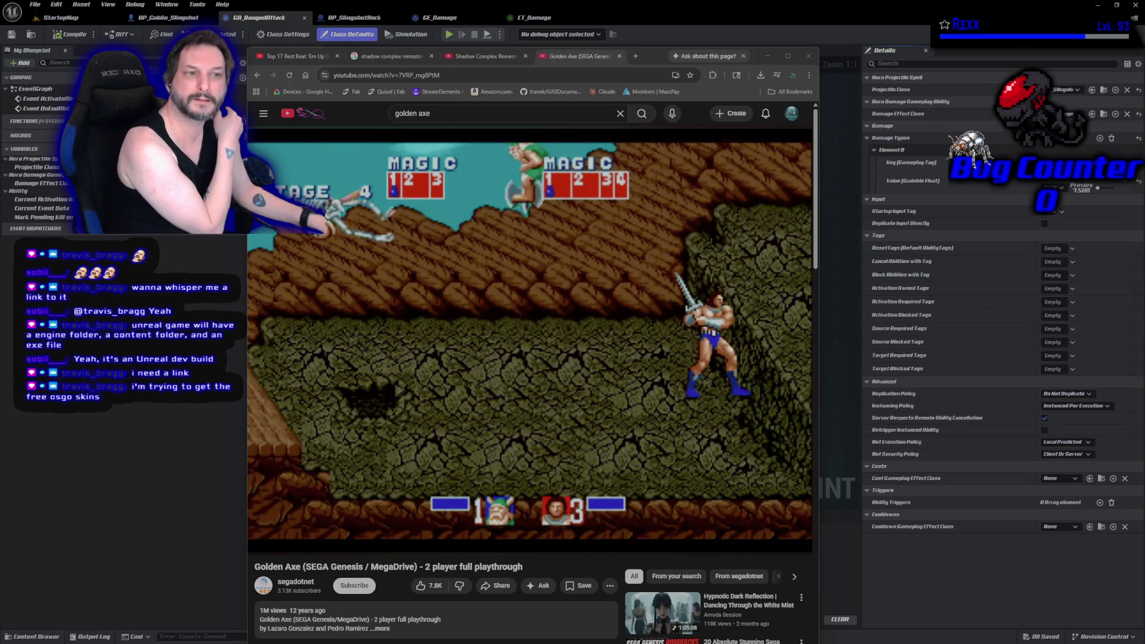
- Bring the itch.io window into view, dismiss the add-to-collection form, and reload the page
mouse_move(0, 100)
mouse_down()
mouse_move(435, 101)
mouse_move(446, 77)
mouse_up()
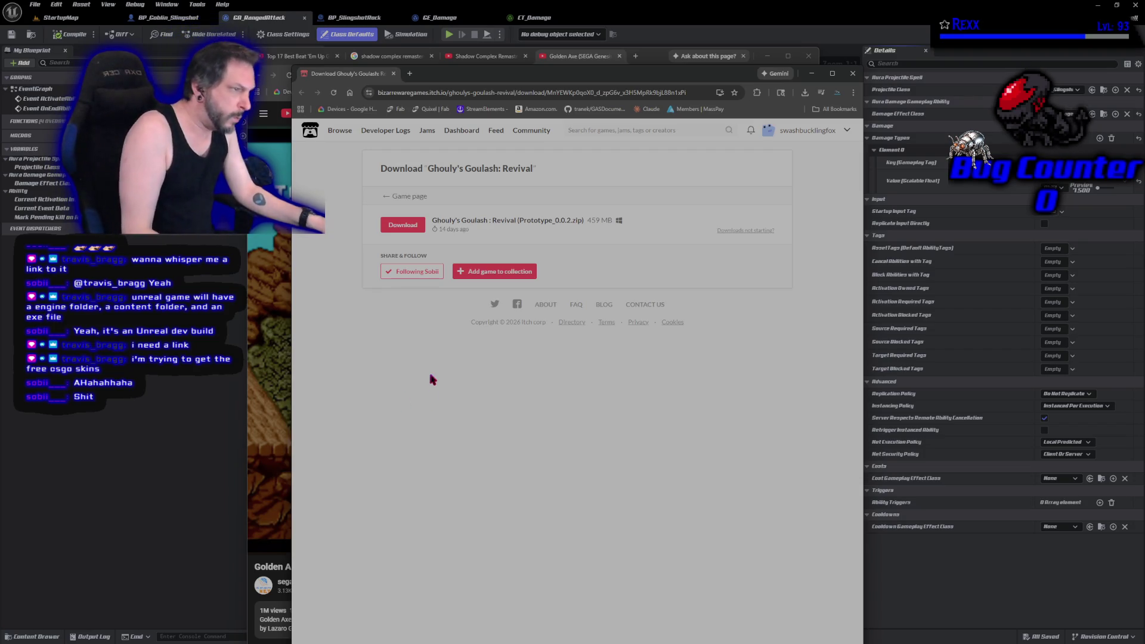
click(500, 272)
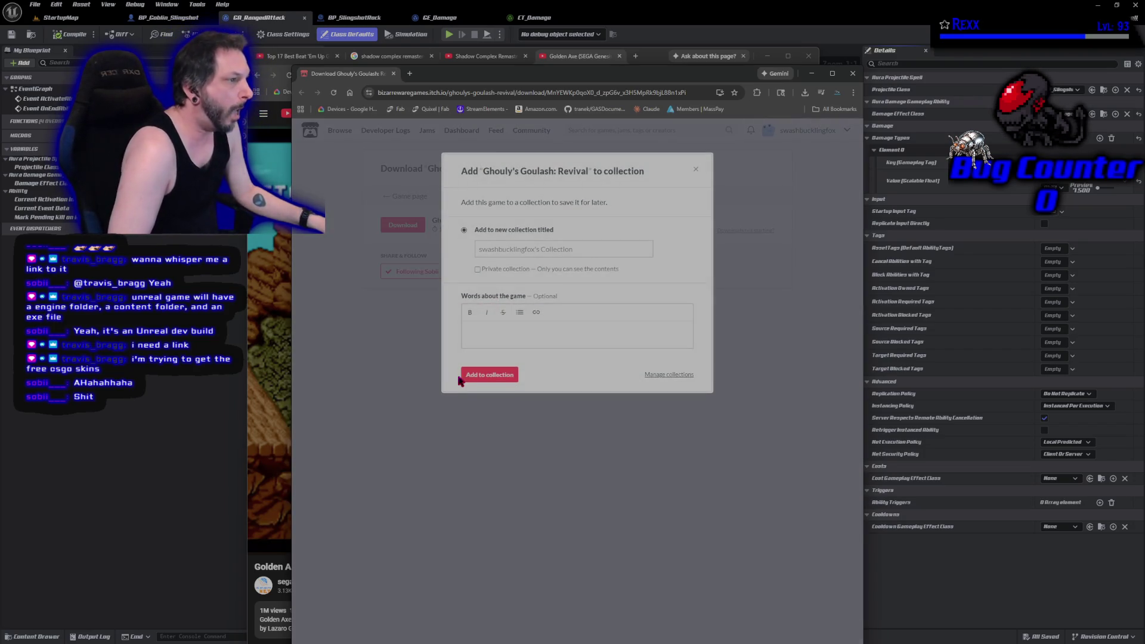
click(696, 170)
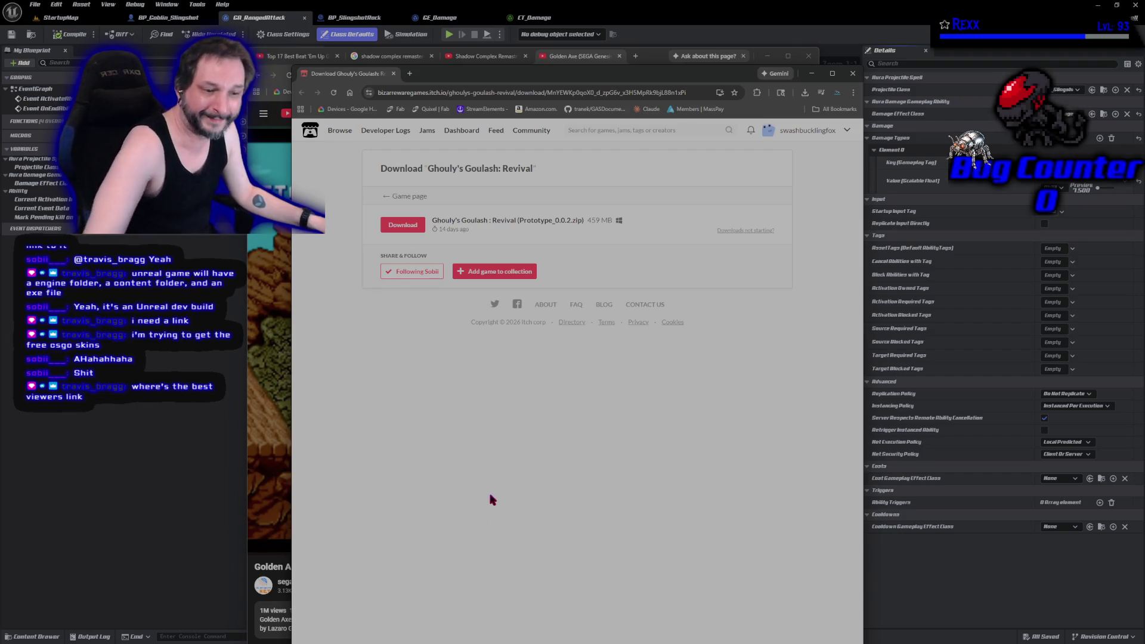
click(335, 93)
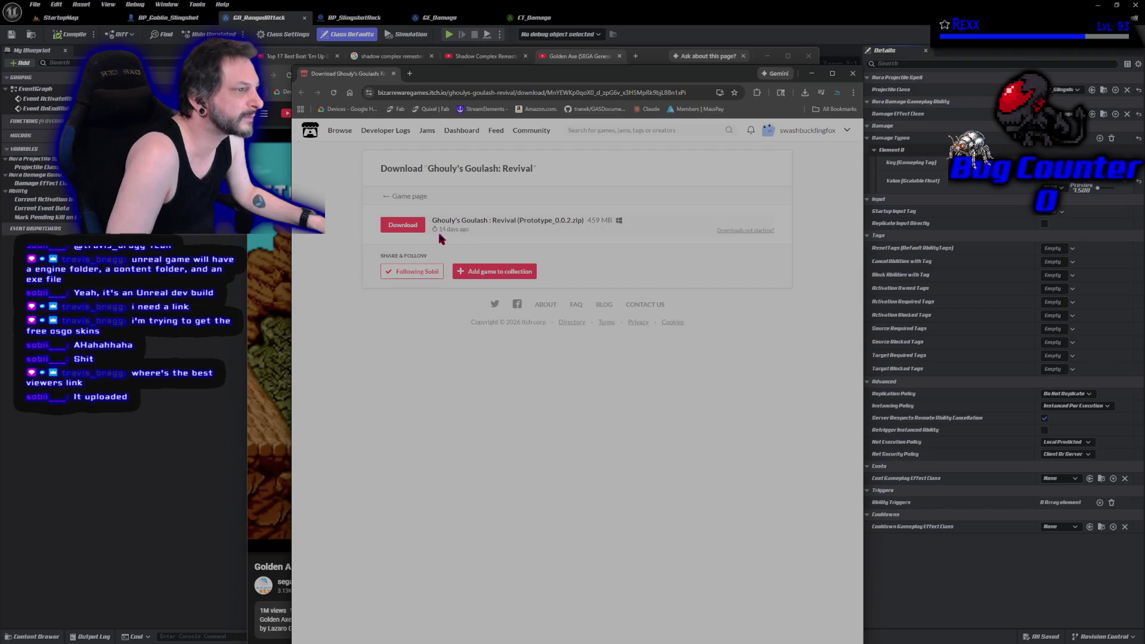
- Return to the game page, try Download Now as an existing purchaser, then close the dialogs
mouse_move(439, 229)
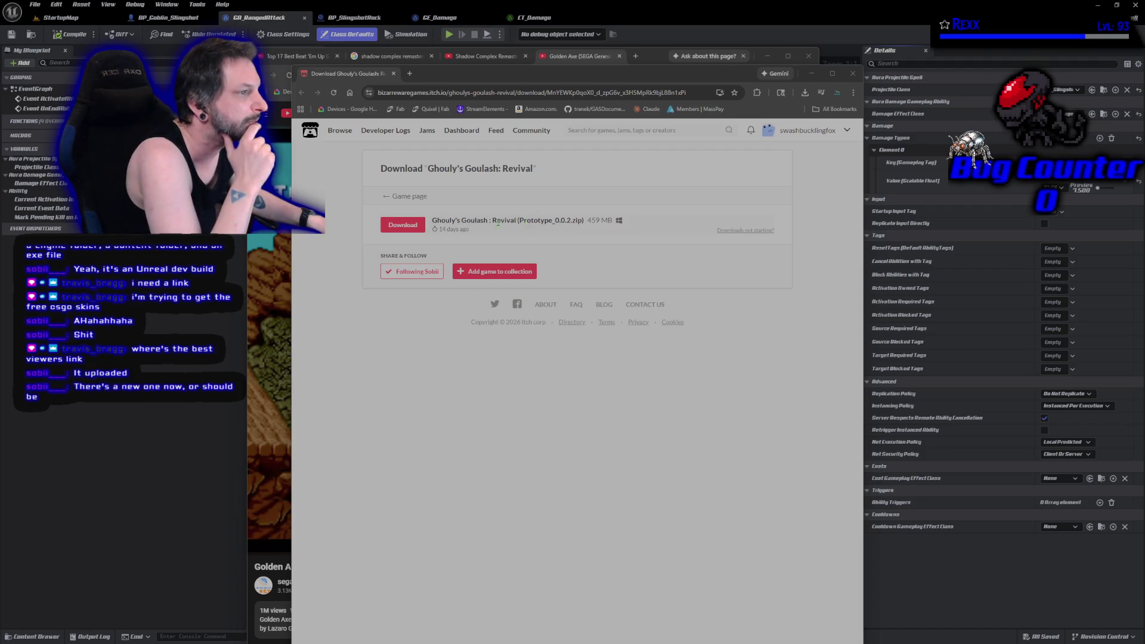
click(409, 197)
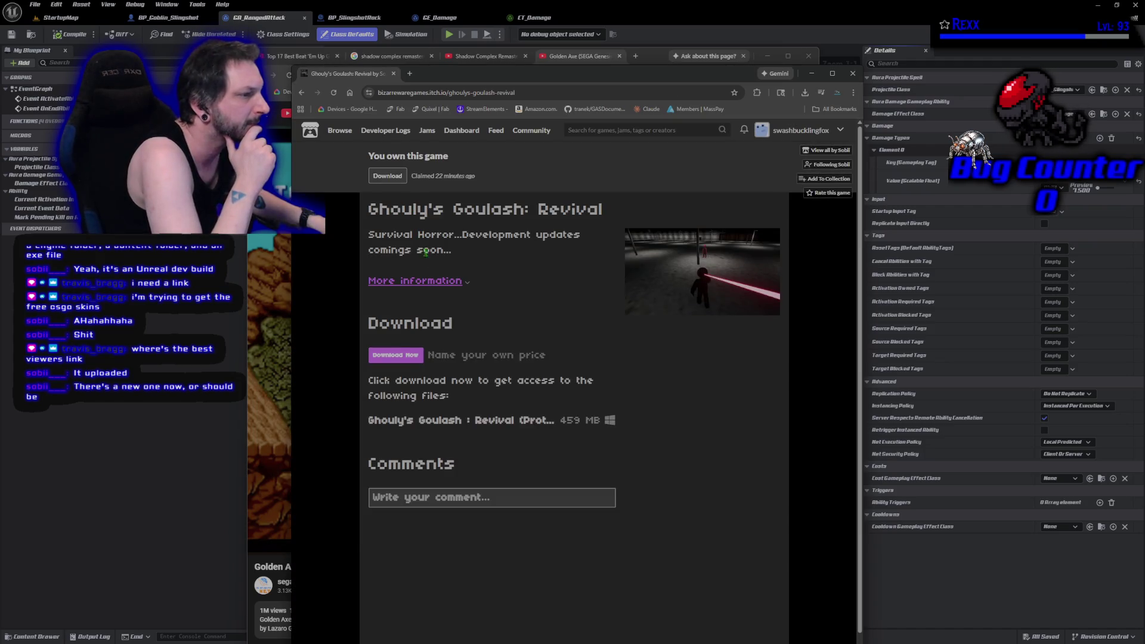
click(413, 356)
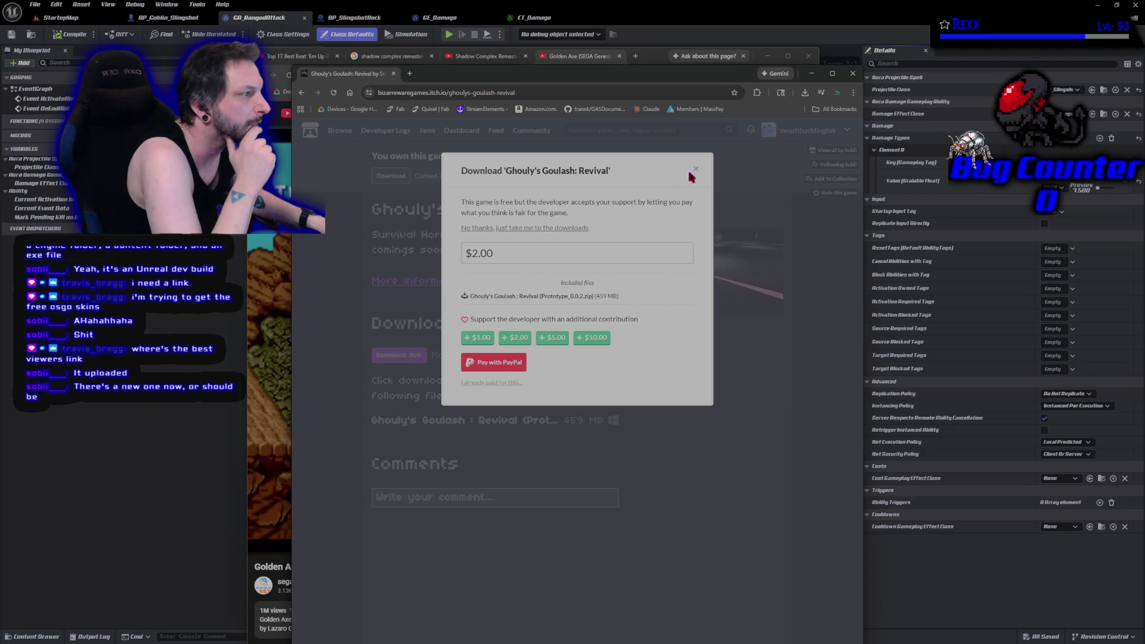
triple_click(505, 385)
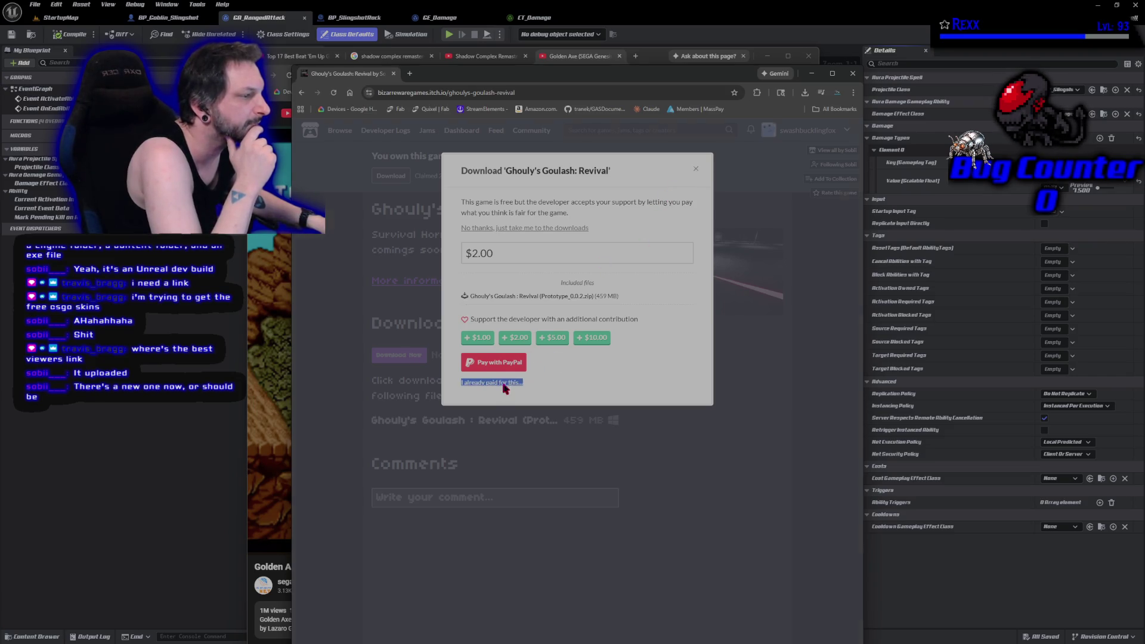
click(505, 385)
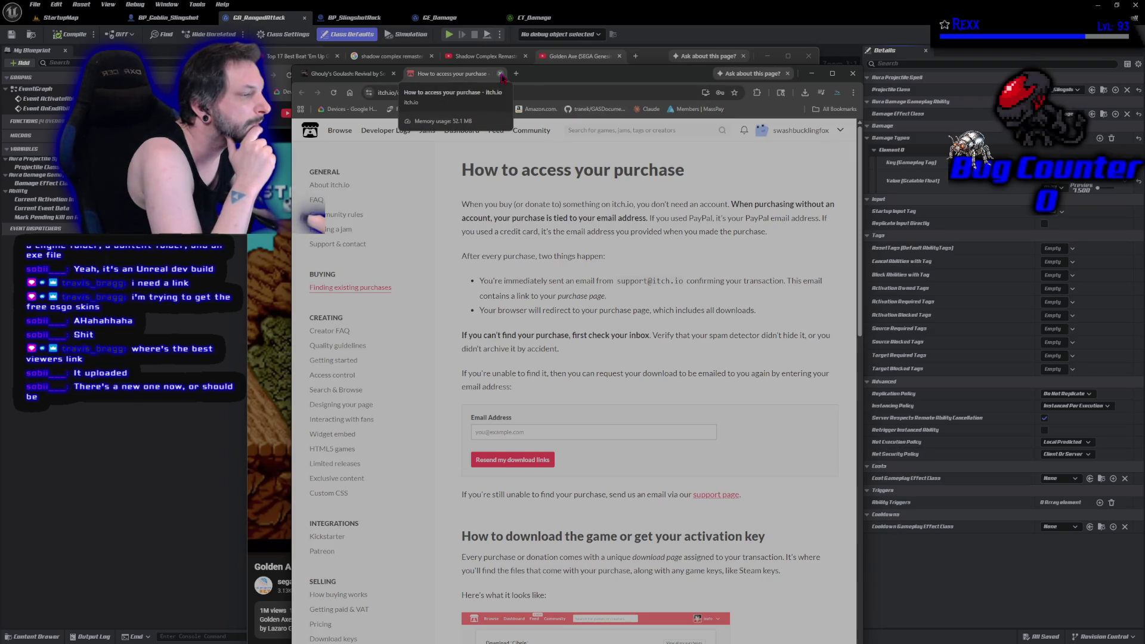
click(501, 74)
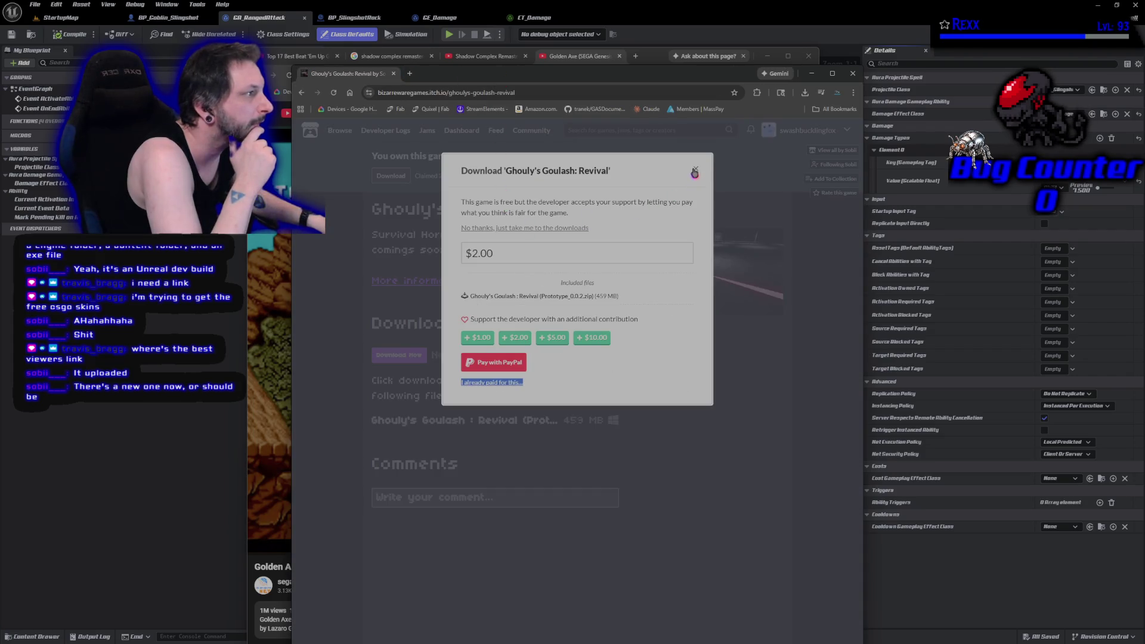
click(695, 173)
- Browse the account's recommendations, profile and My Library, opening Ghouly's Goulash: Revival and going back
click(835, 131)
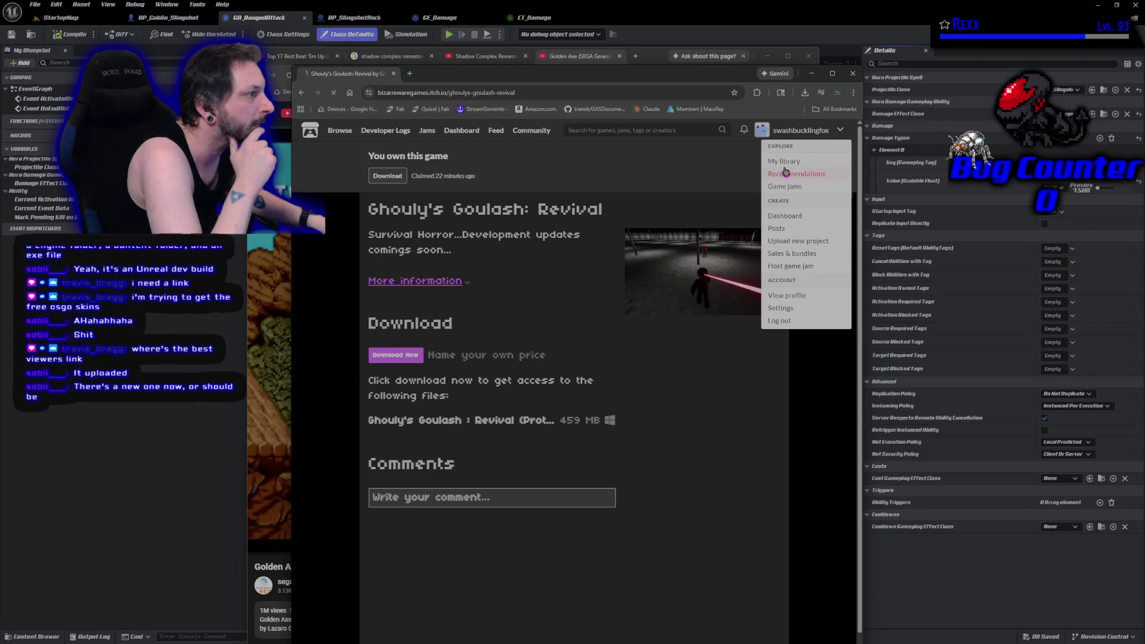
click(786, 173)
click(820, 133)
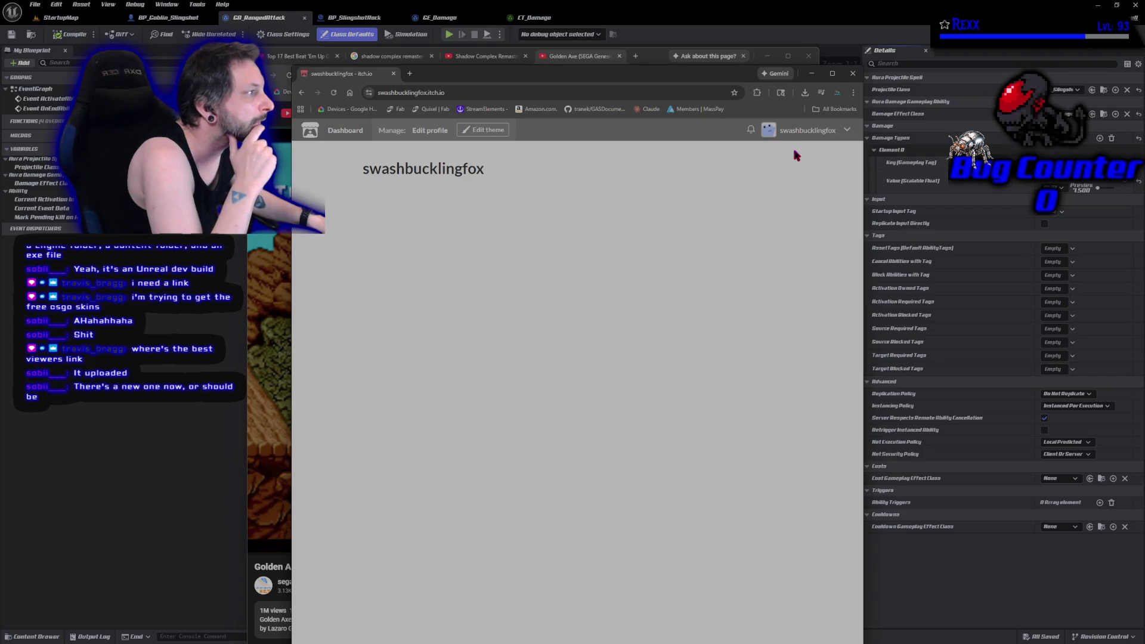
click(847, 130)
click(799, 162)
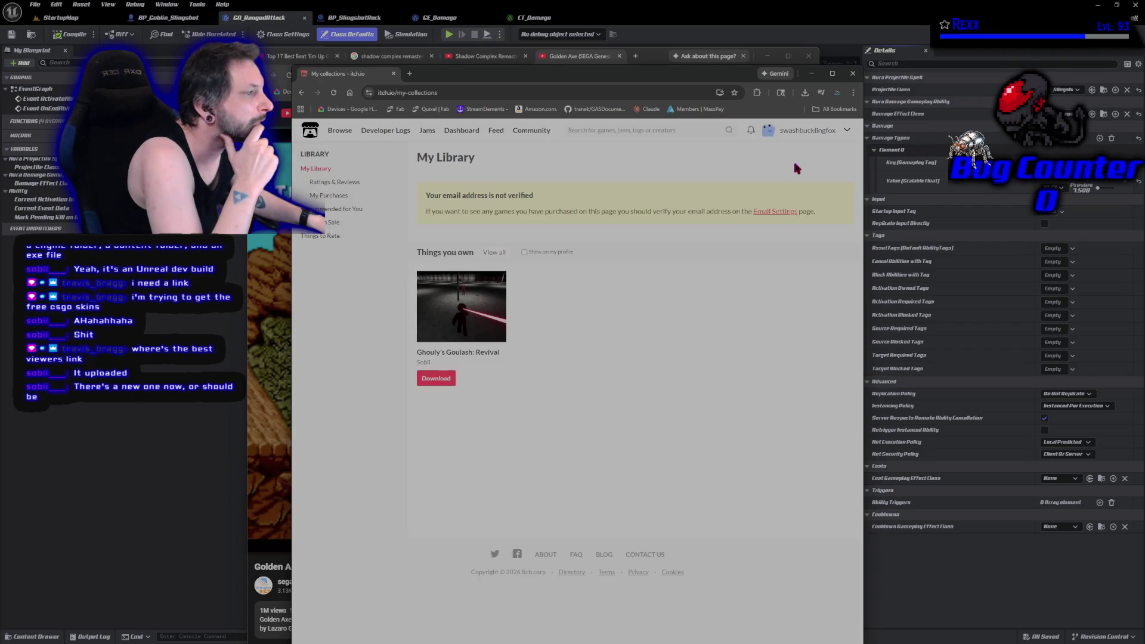
click(453, 316)
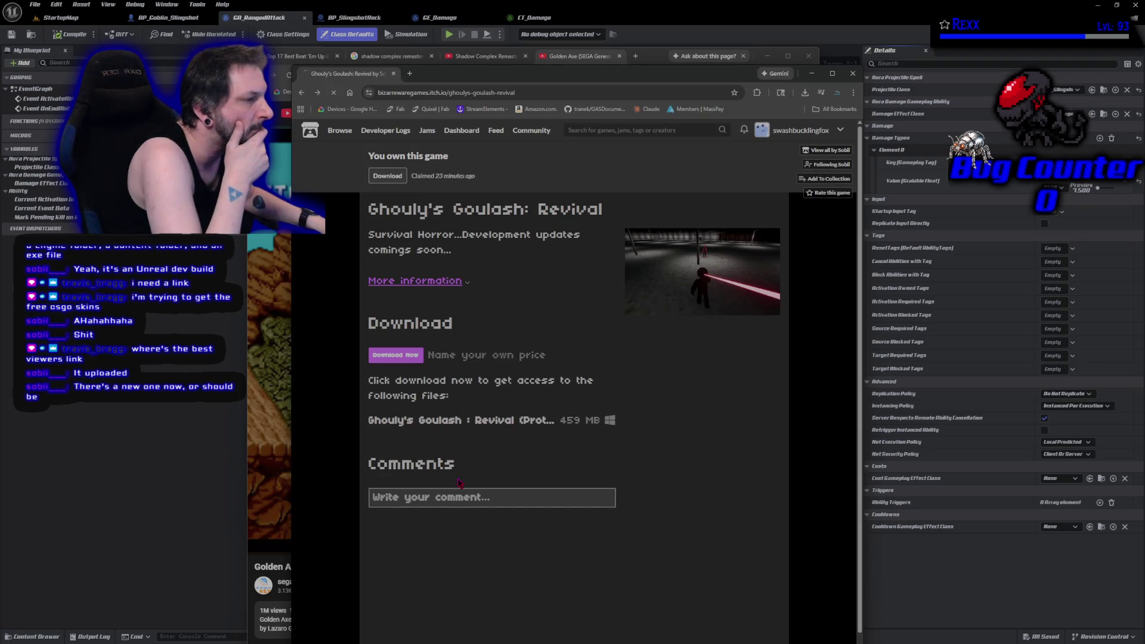
key(alt+Left)
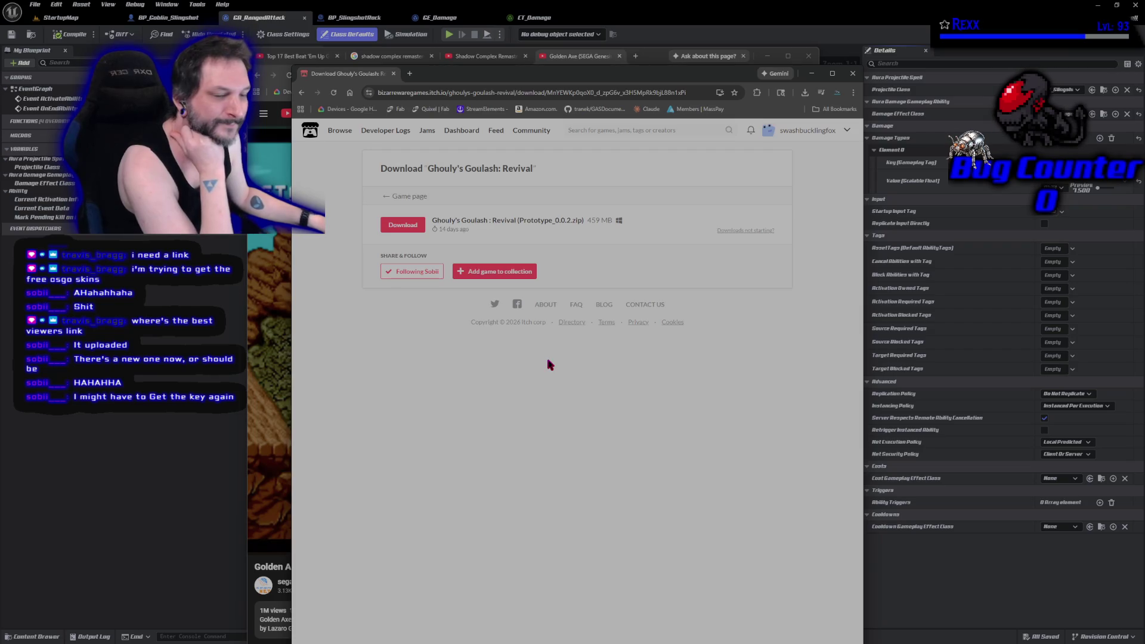
- Reopen the game page, close the payment dialog, and expand More information showing the recent update
click(395, 204)
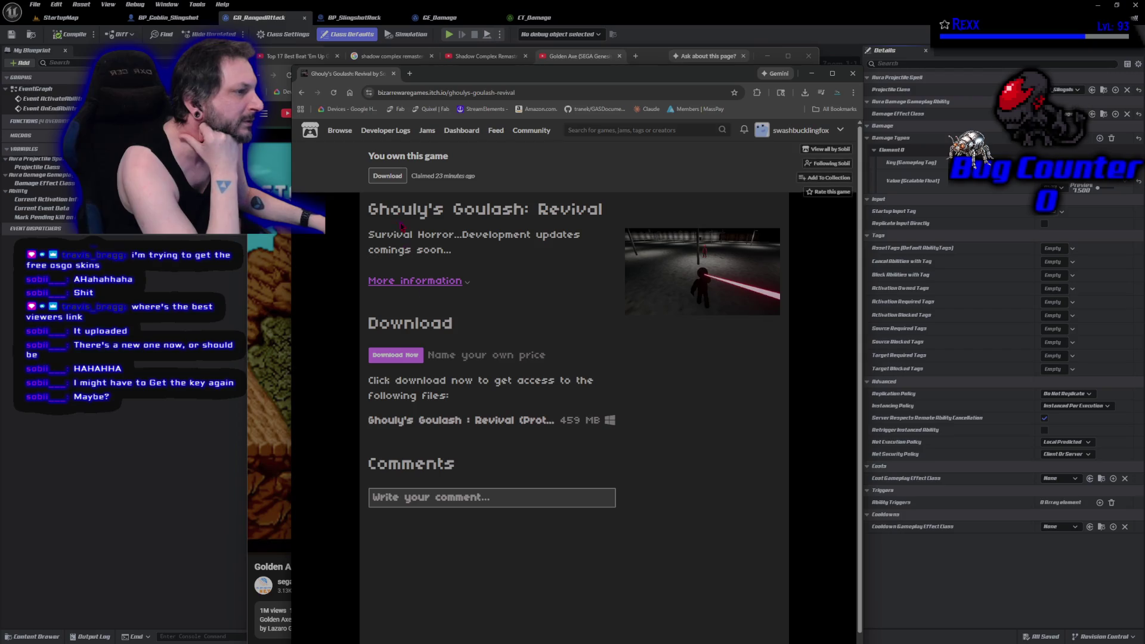
click(409, 359)
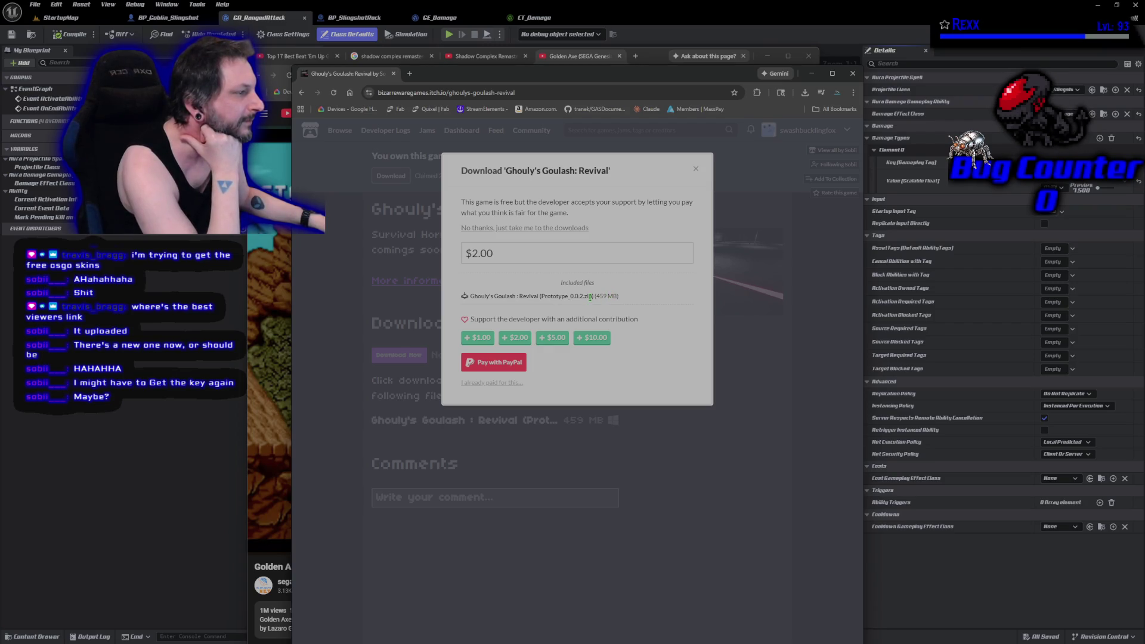
click(697, 173)
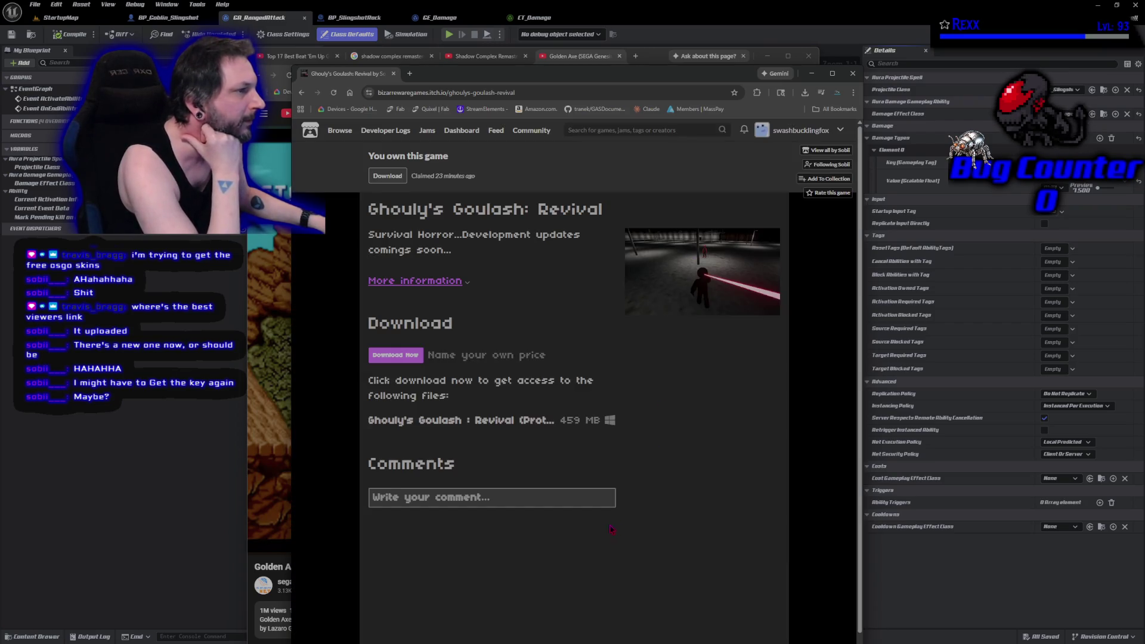
scroll(566, 529, down, 2)
scroll(566, 529, up, 2)
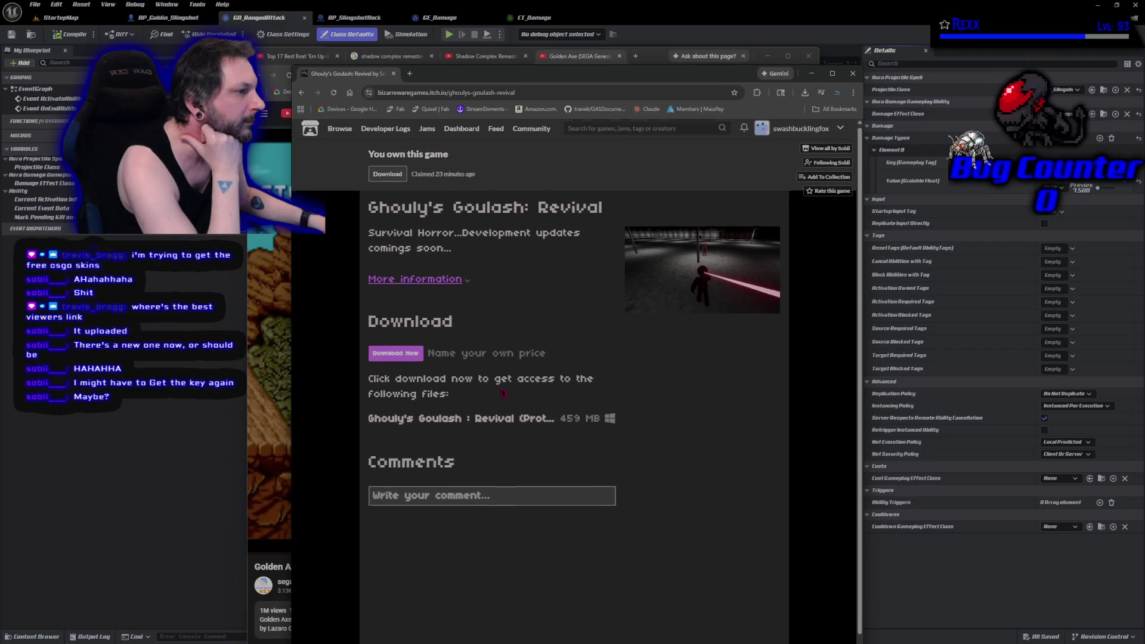
click(467, 282)
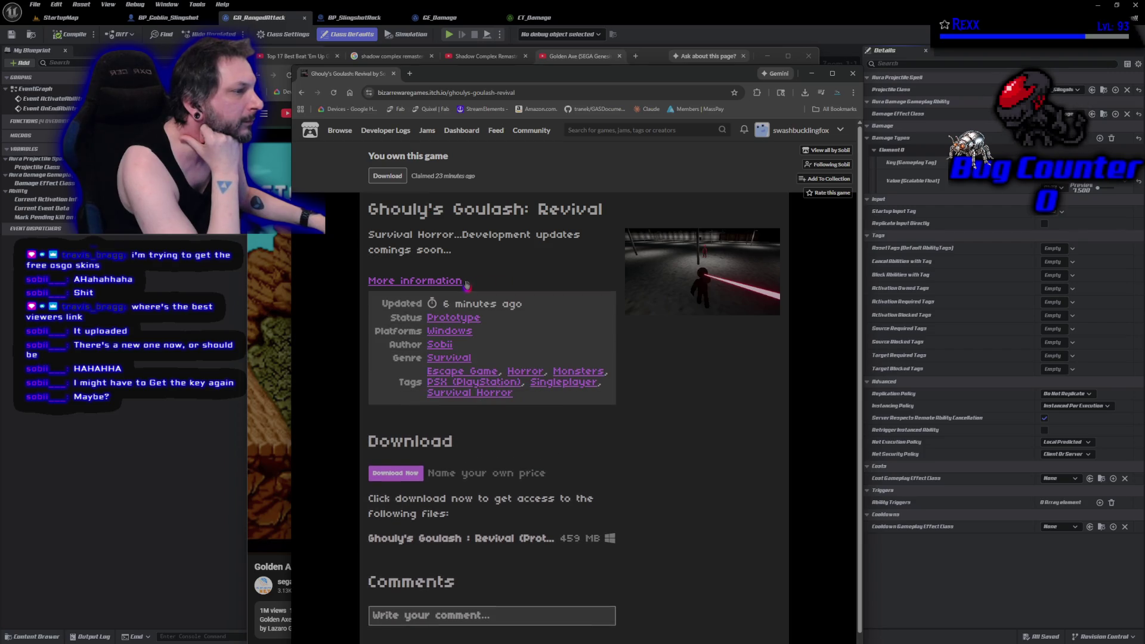
mouse_move(472, 308)
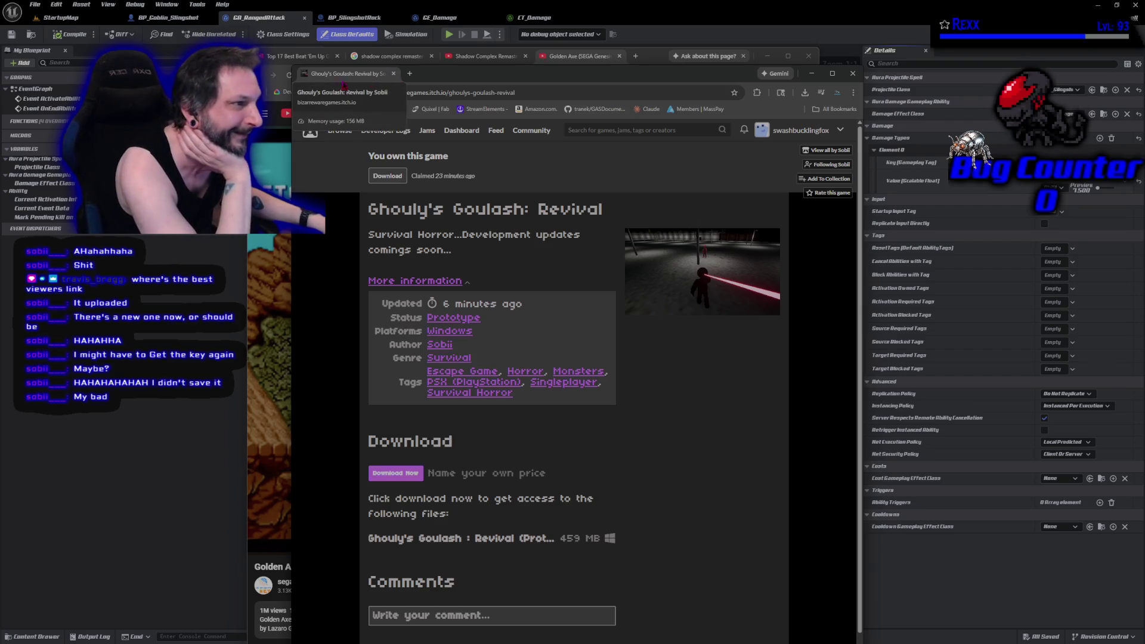
click(839, 131)
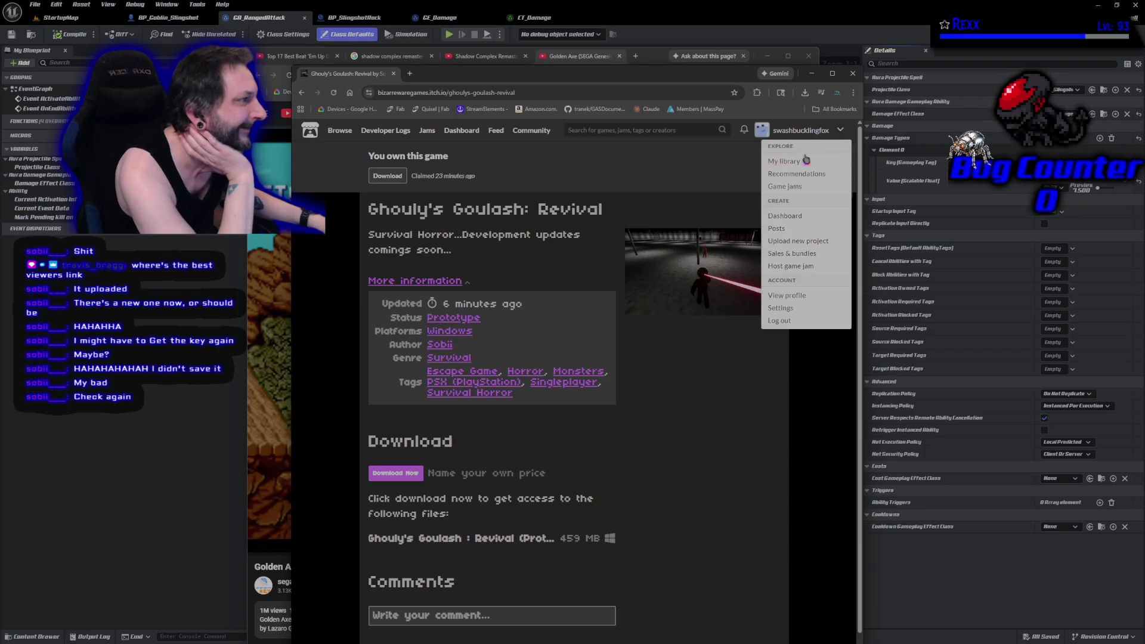
- Reach Ghouly's Goulash's download page through My Library and the account menu
click(791, 166)
click(460, 325)
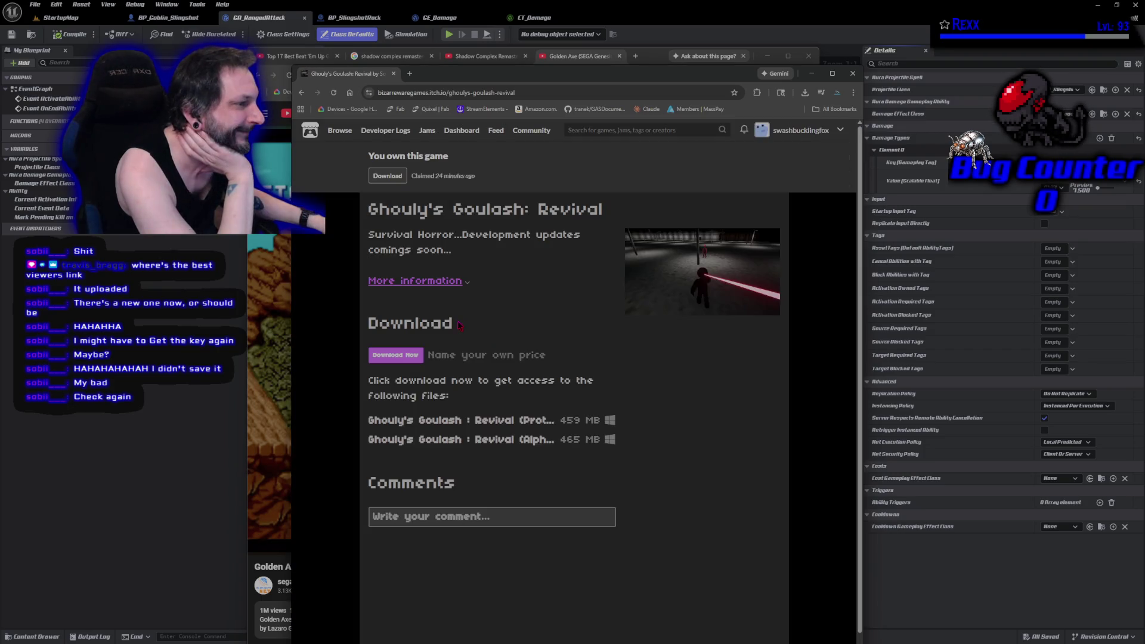
click(840, 131)
click(786, 162)
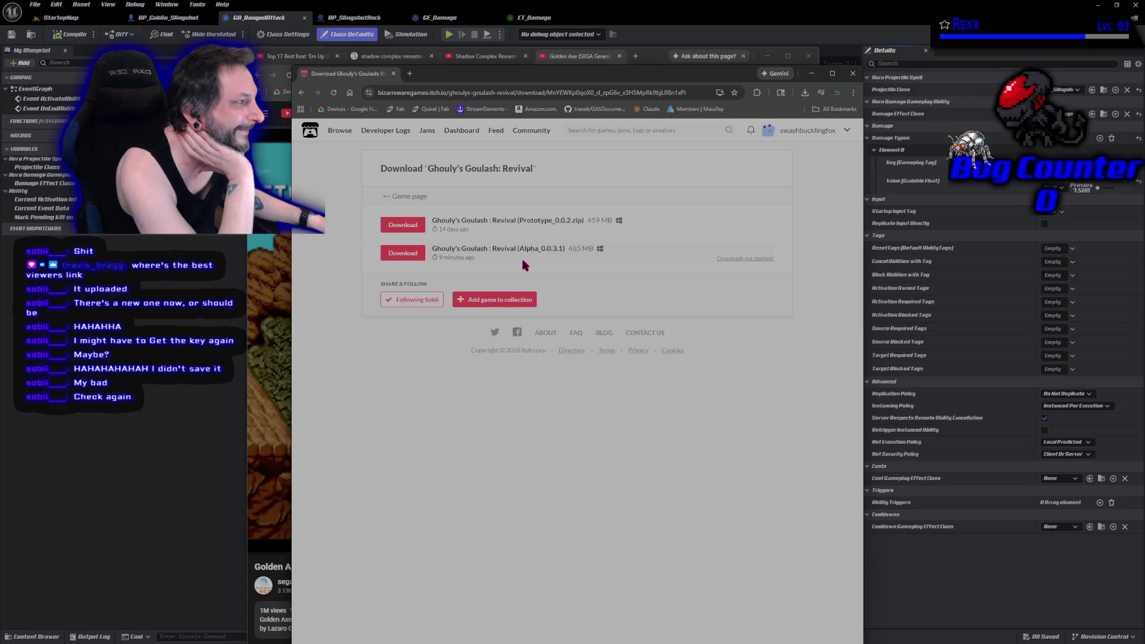
- Download the Alpha 0.0.3.1 build (465 MB) and open its zip from Downloads
click(398, 263)
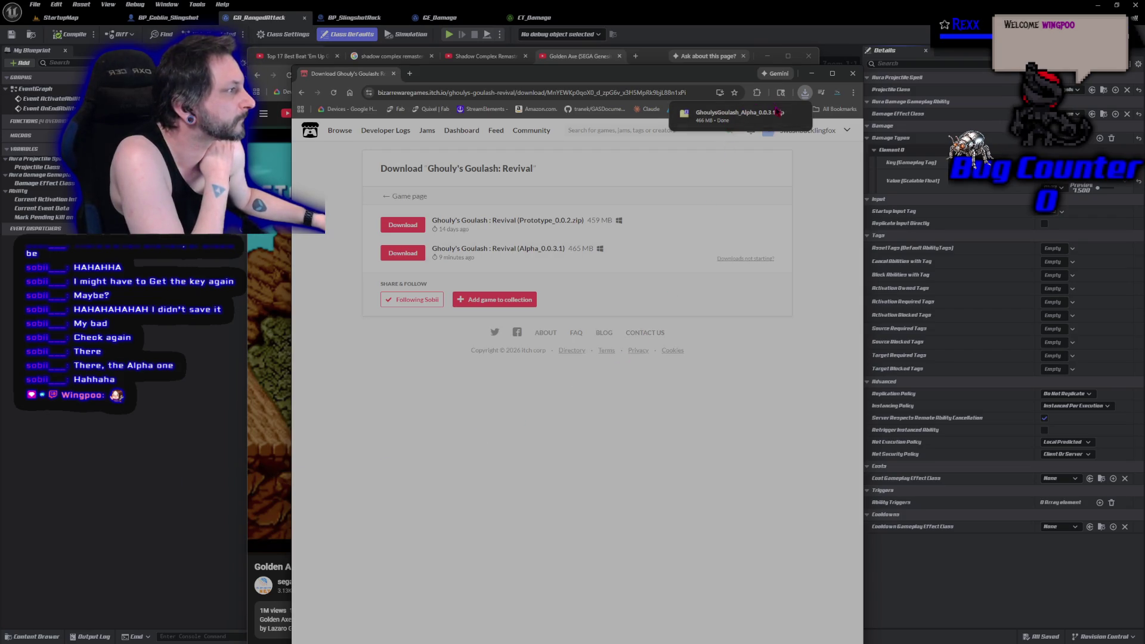
click(777, 117)
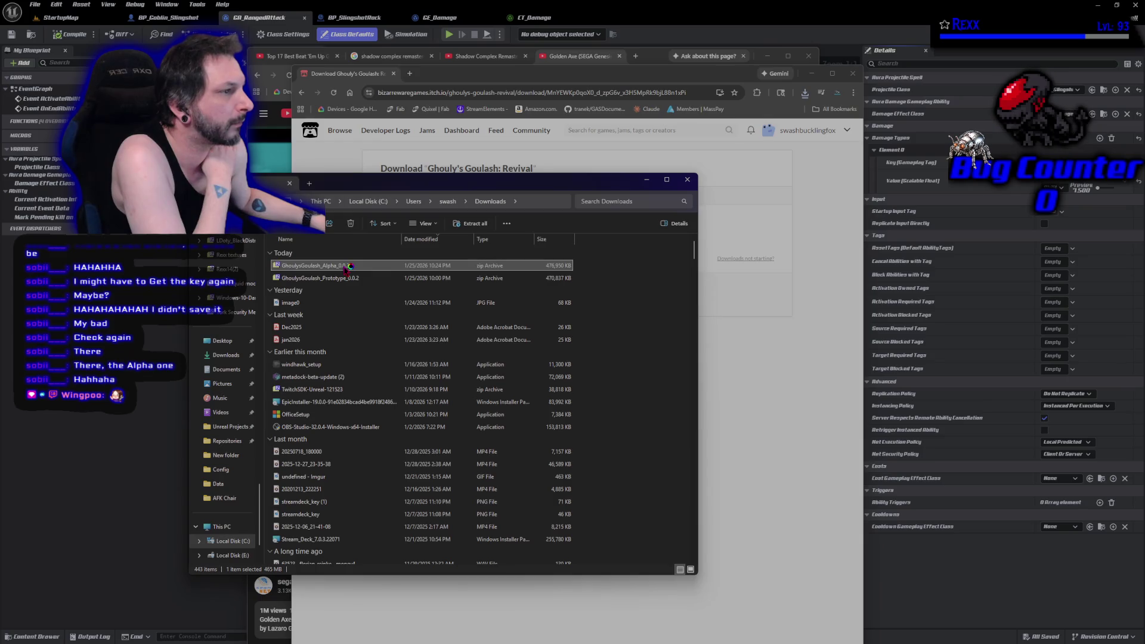
double_click(344, 268)
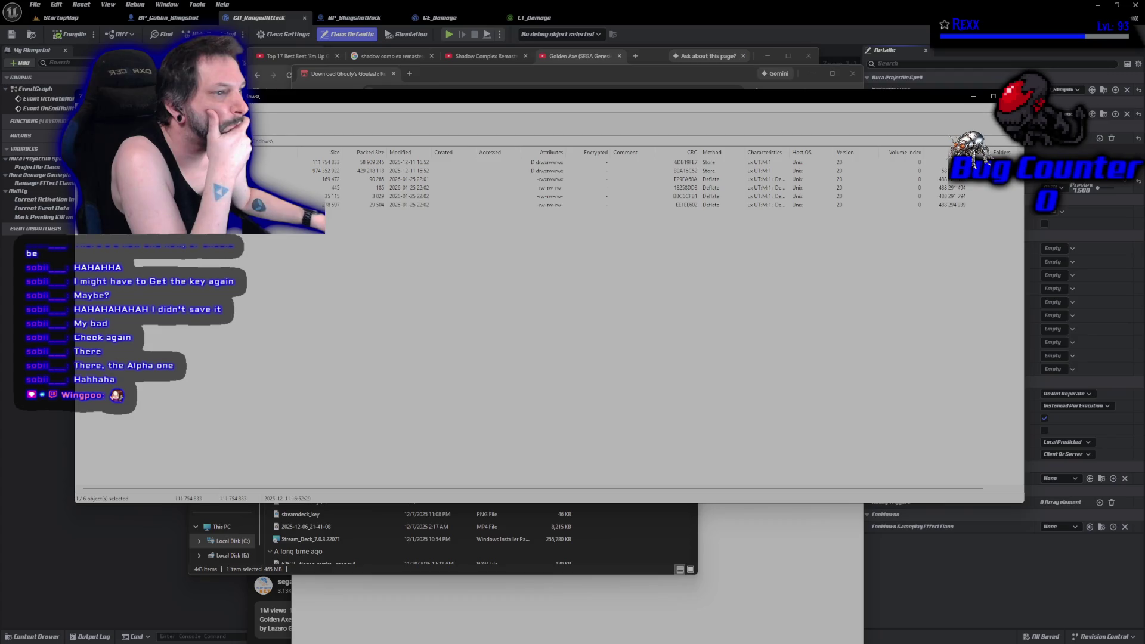
- Browse the archive's Engine and GhoulysGoulash folders, return to Windows, and close with Alt+F4
key(Return)
key(Return)
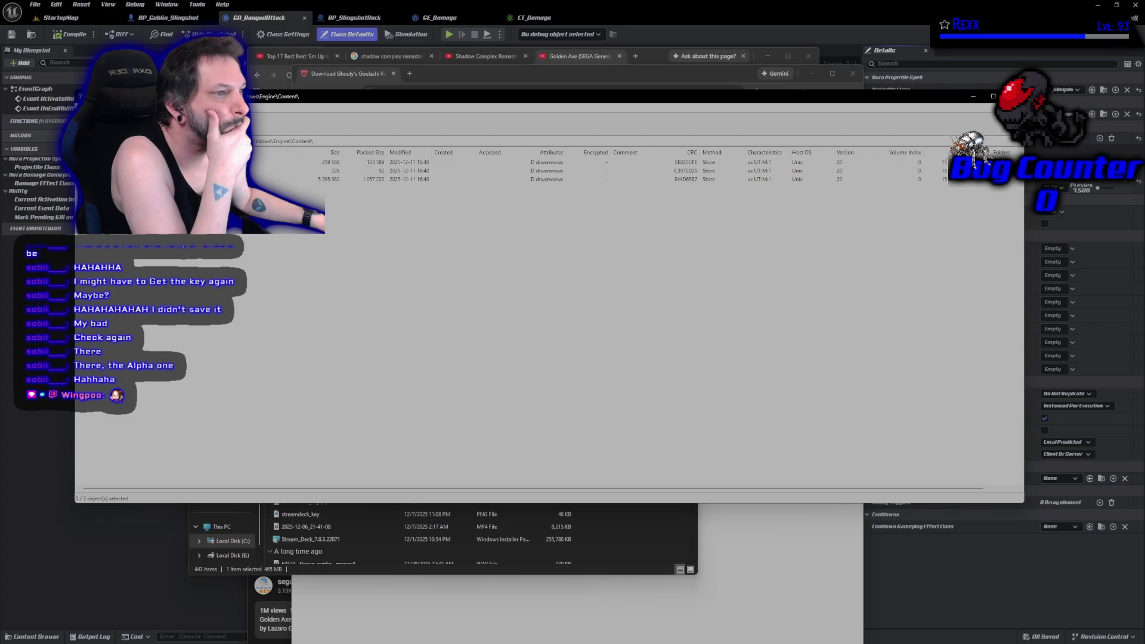
key(BackSpace)
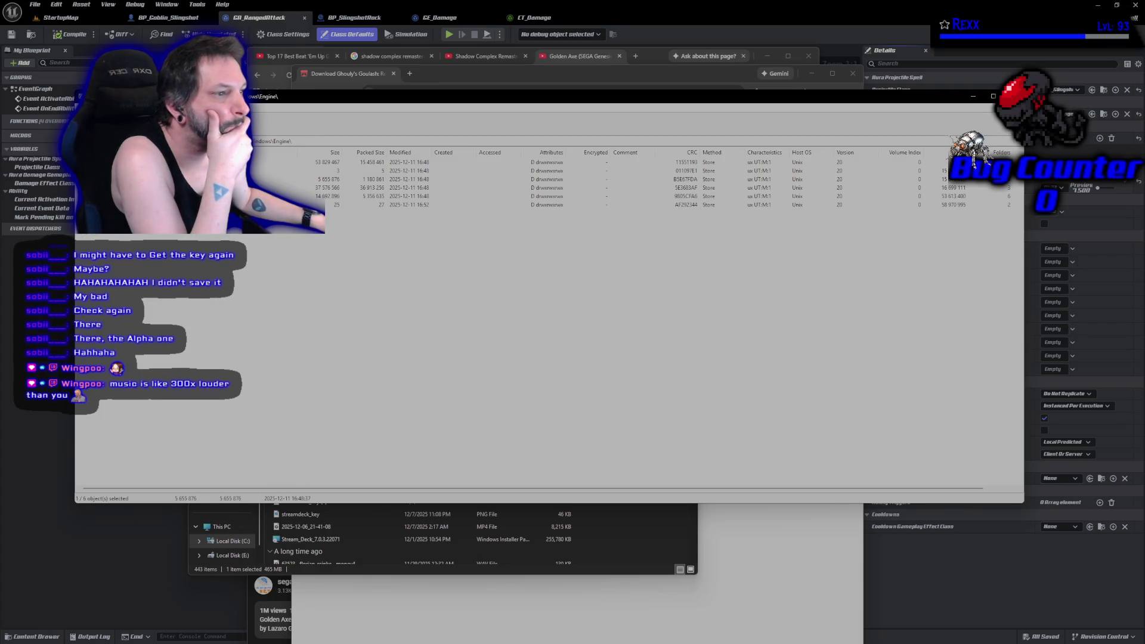
key(BackSpace)
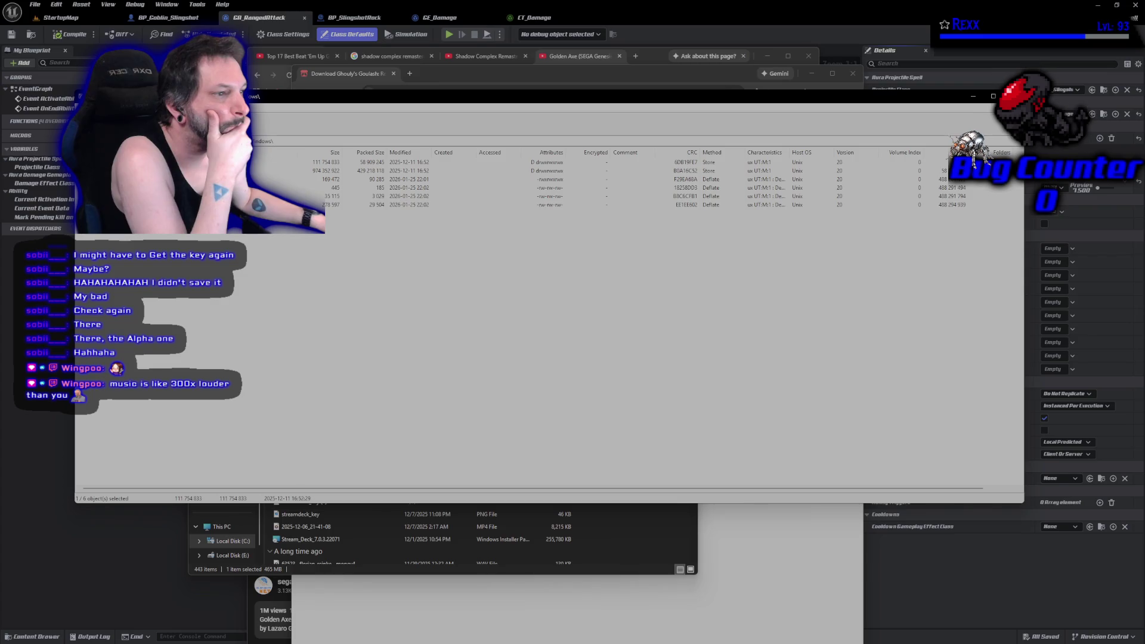
key(Down)
key(Return)
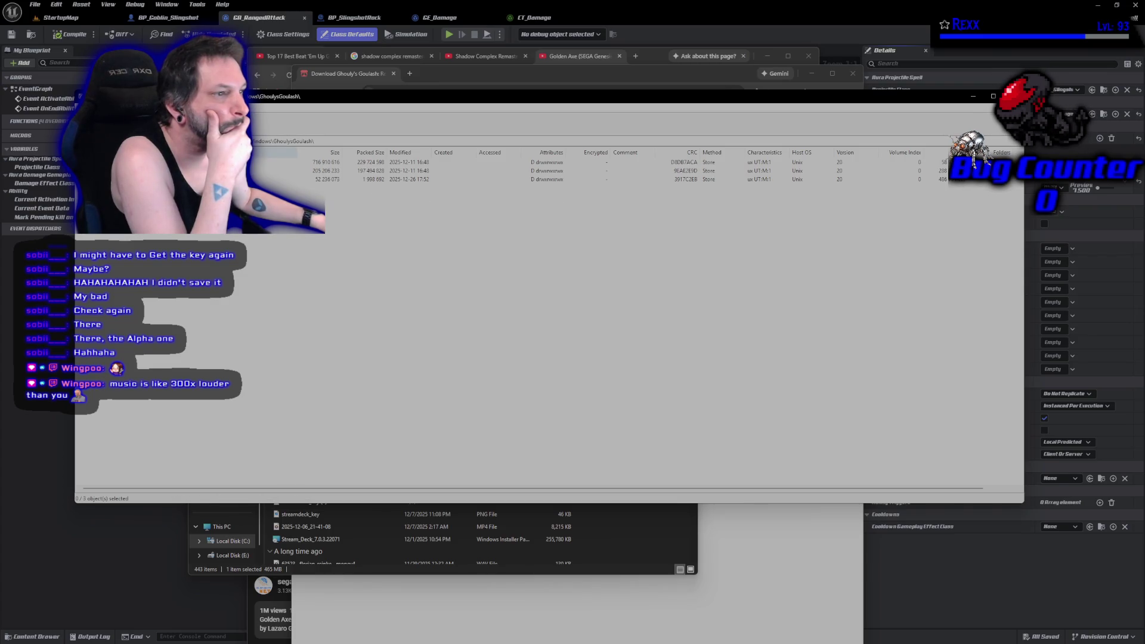
key(BackSpace)
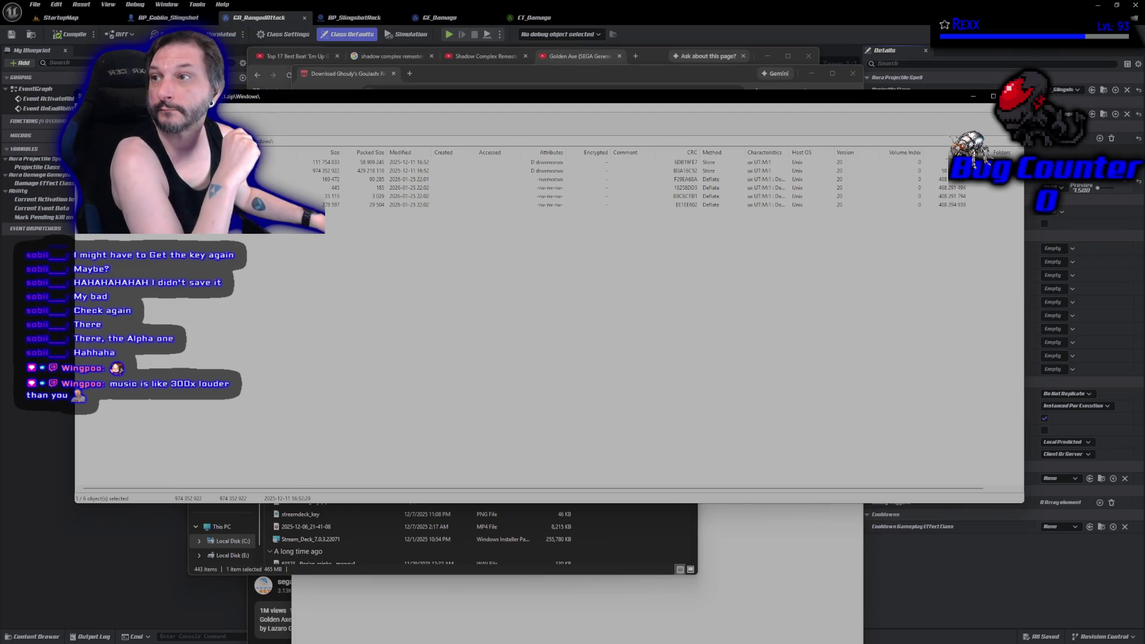
key(alt+F4)
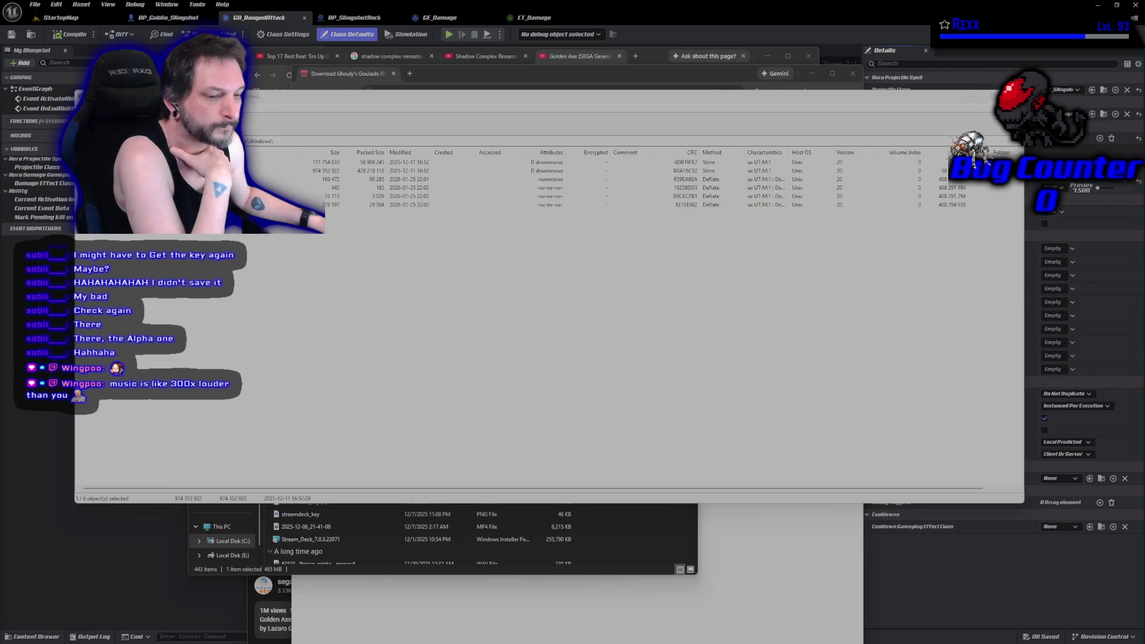
- Bring the archive back, recheck GhoulysGoulash, go up to the top level, and close it
click(322, 340)
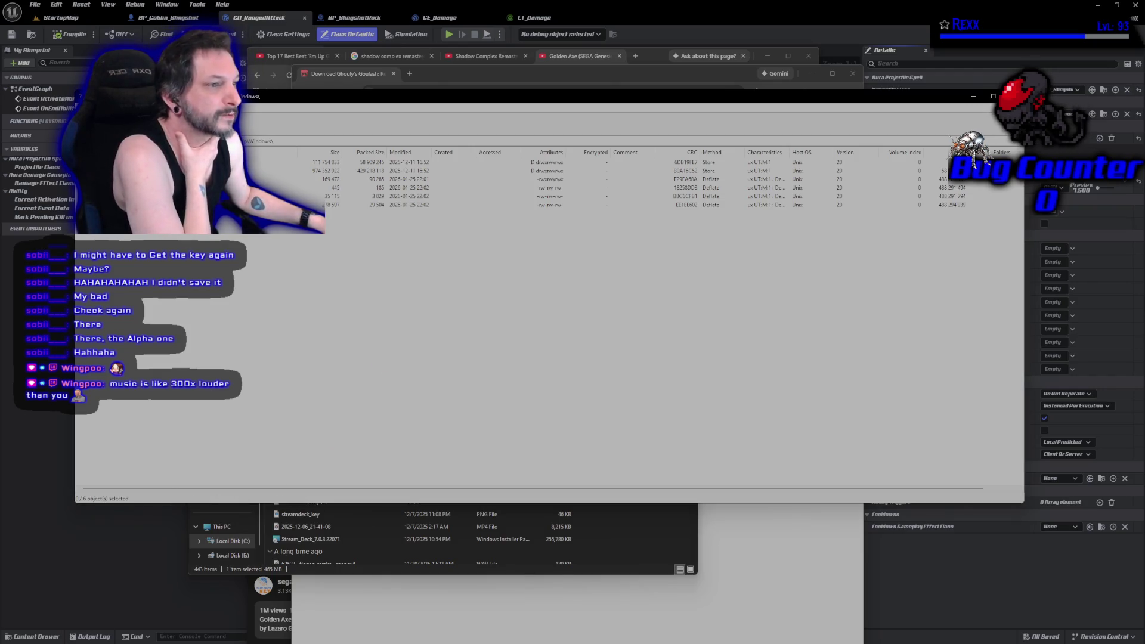
double_click(274, 171)
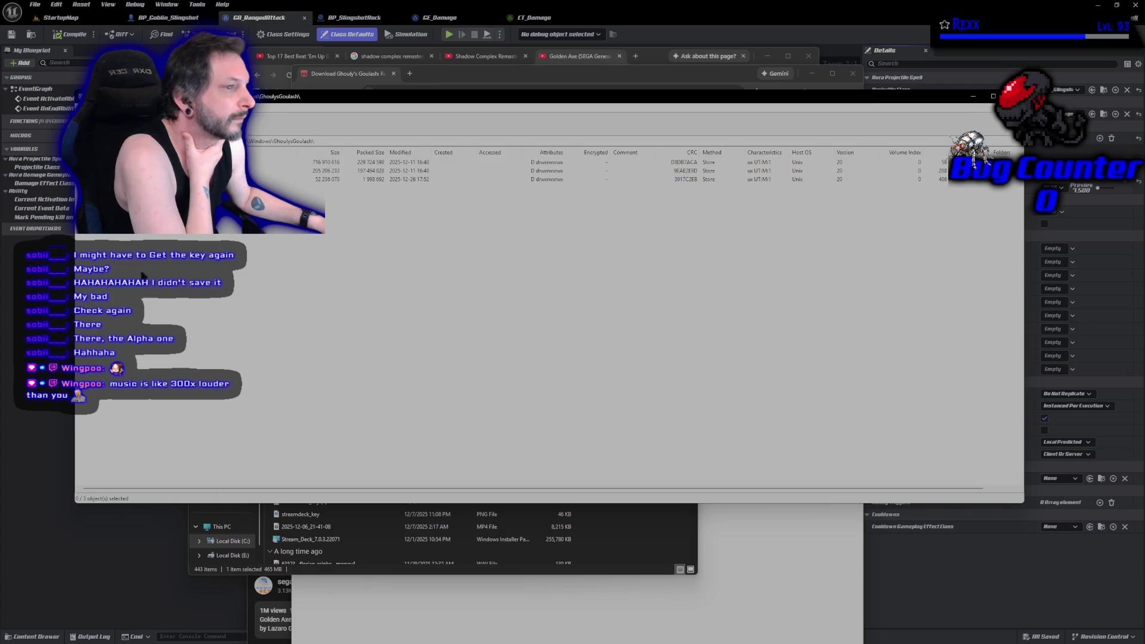
key(BackSpace)
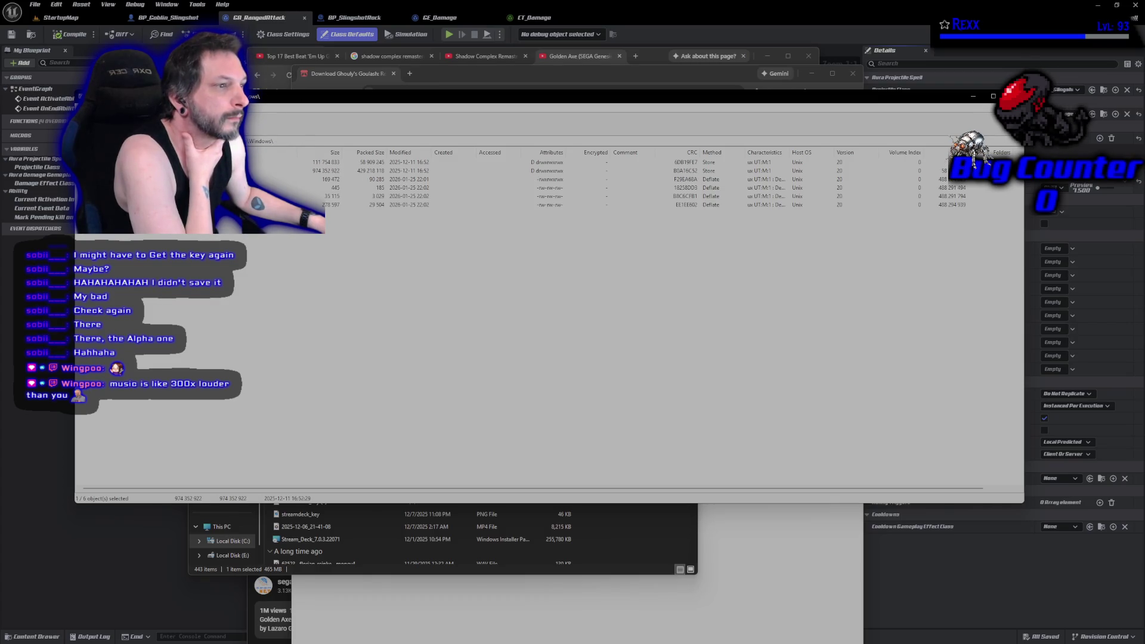
key(BackSpace)
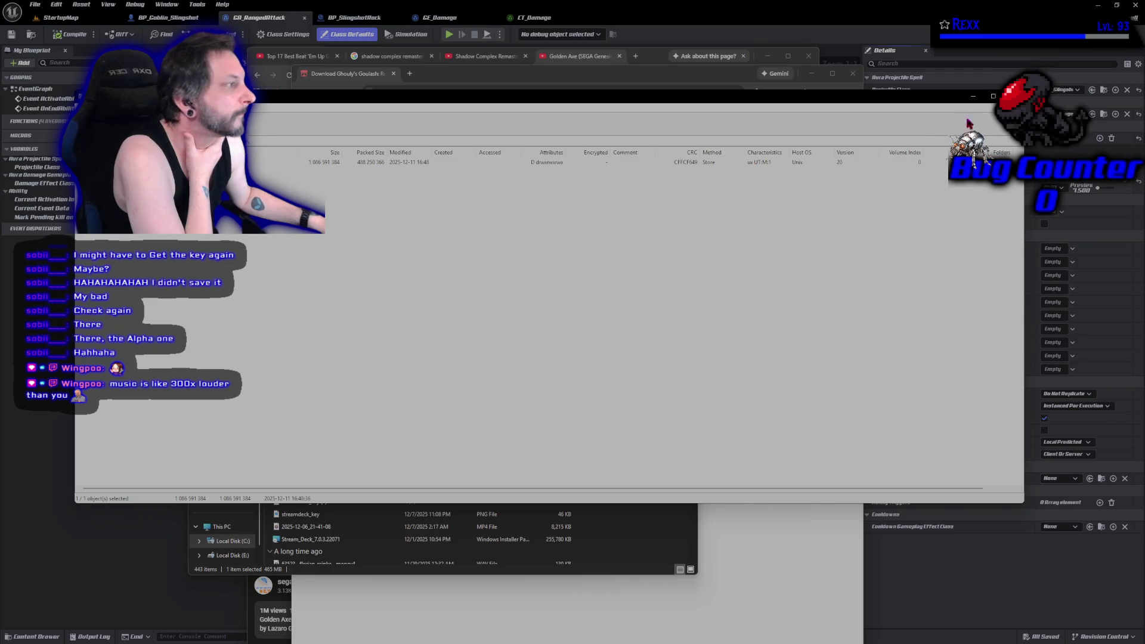
click(1014, 96)
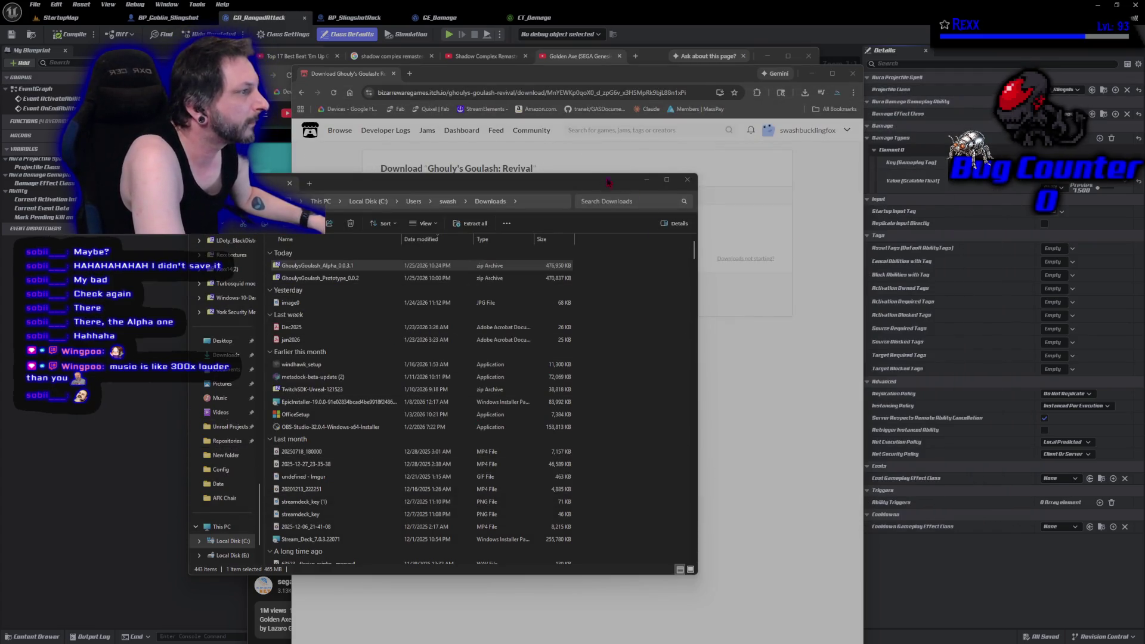
- Close the itch.io window and open the Alpha 0.0.3.1 zip in 7-Zip from Downloads
click(853, 74)
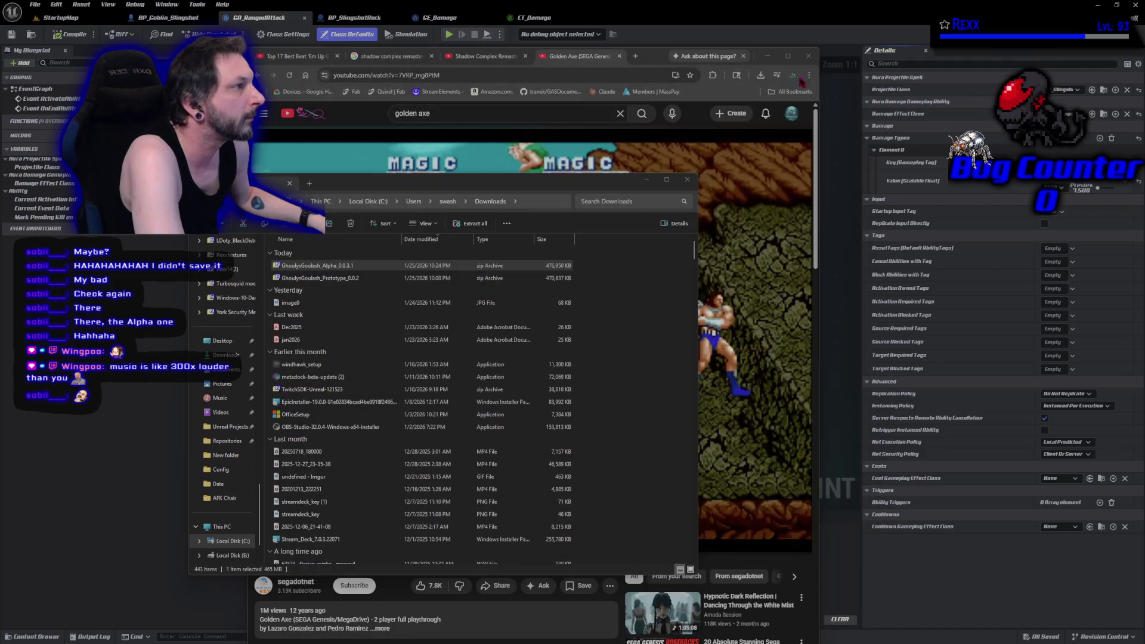
mouse_move(600, 184)
mouse_down()
mouse_move(418, 251)
mouse_move(613, 140)
mouse_up()
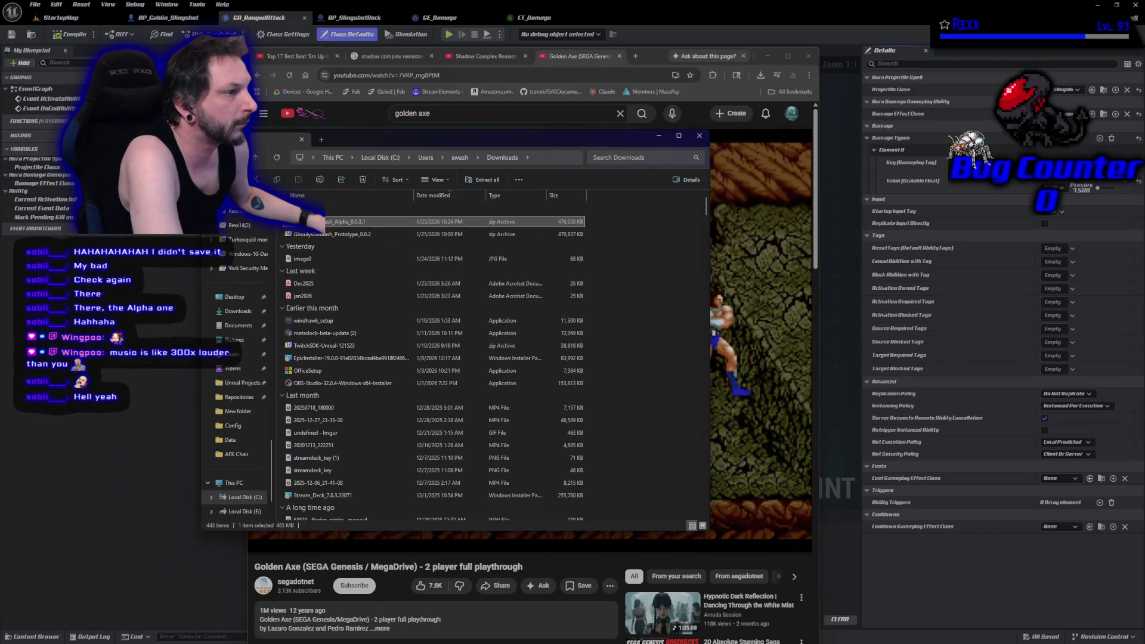
right_click(313, 221)
click(340, 241)
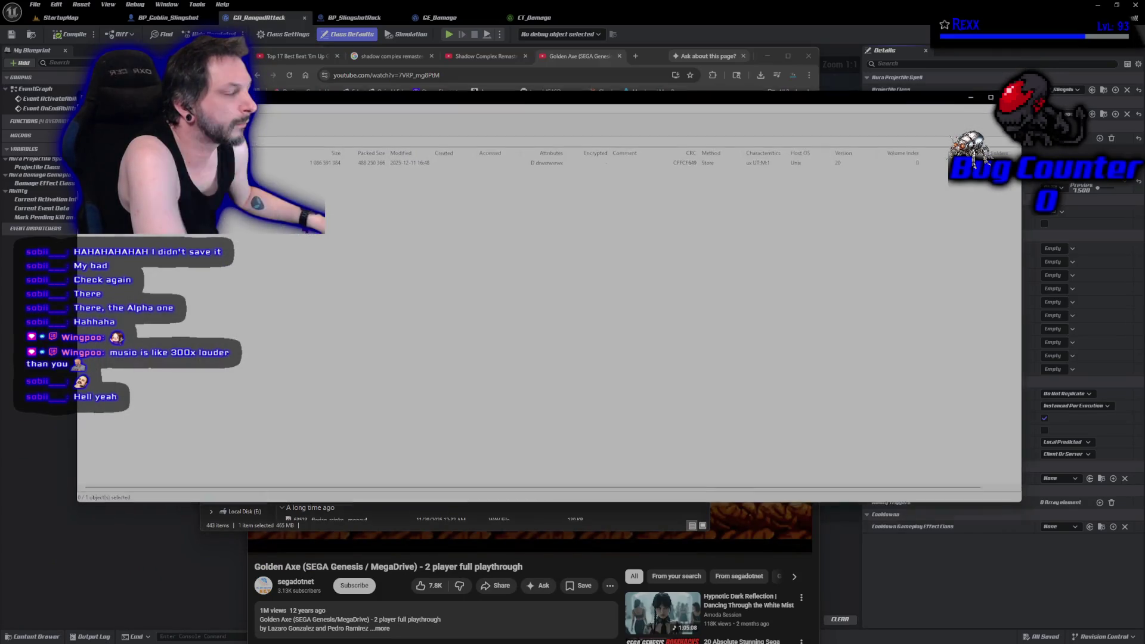
- Extract the archive's Windows folder into Downloads and close the Downloads window
right_click(103, 162)
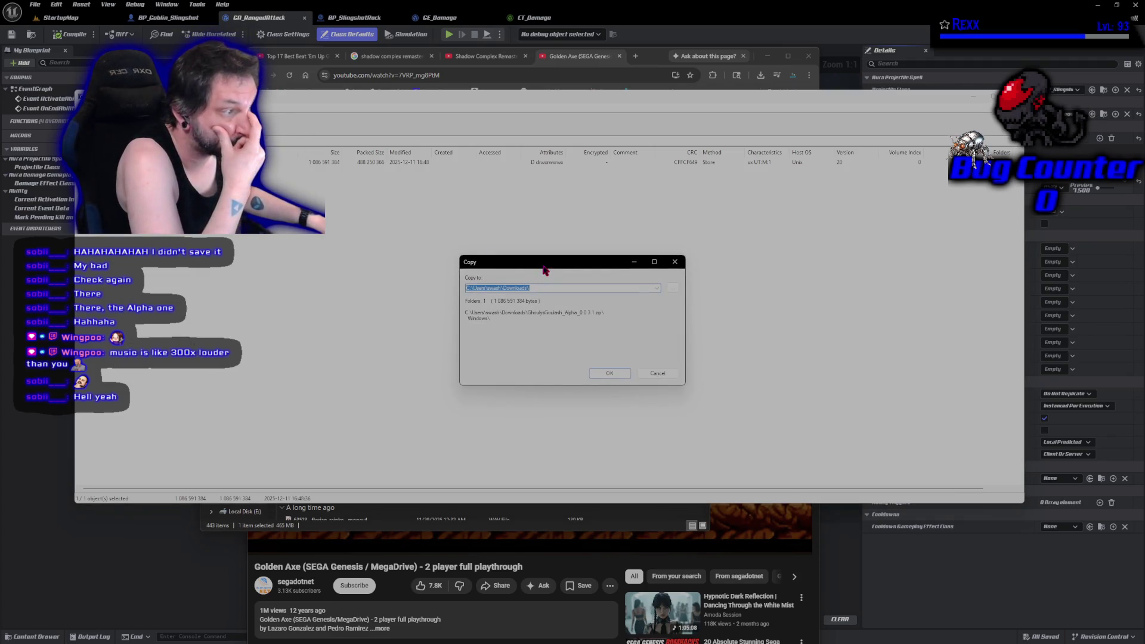
drag(544, 266, 353, 266)
click(418, 376)
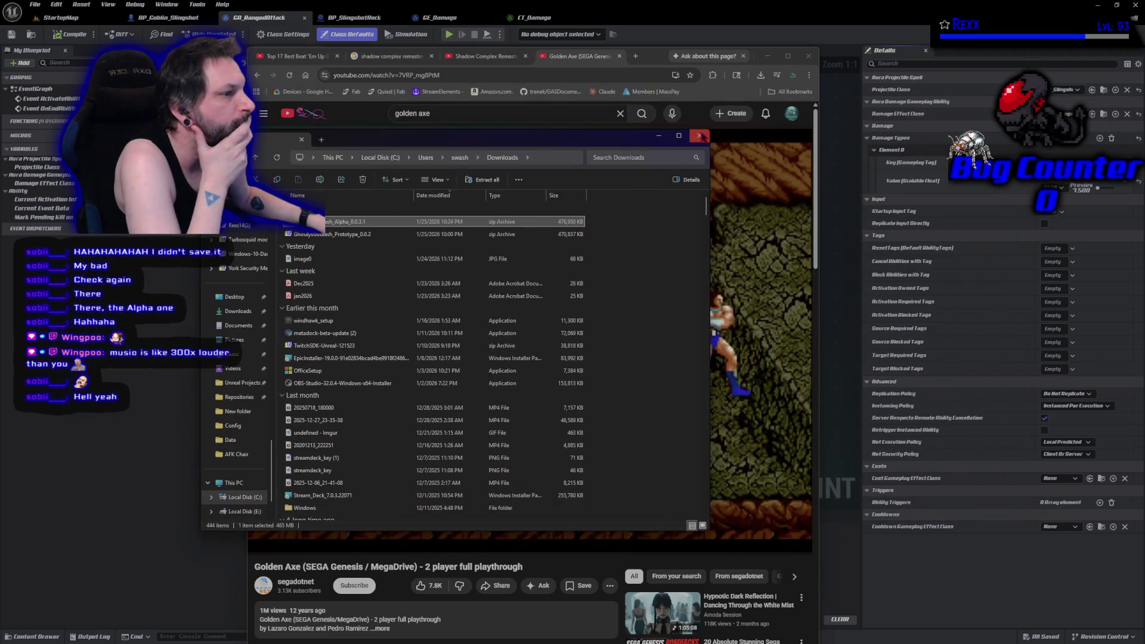
click(238, 325)
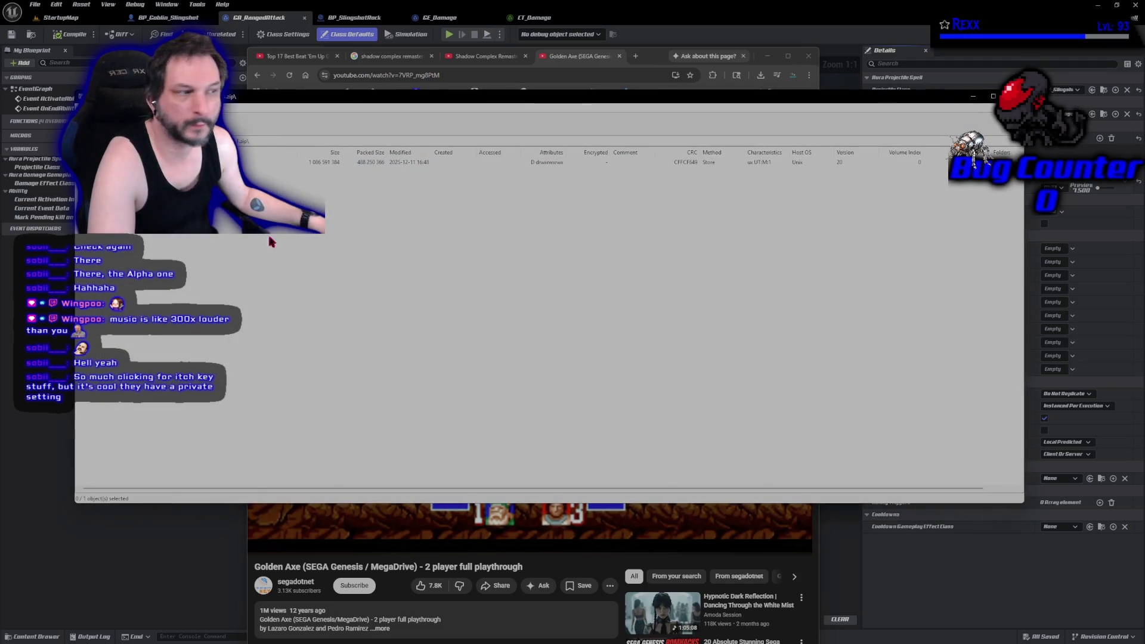
- Re-extract the Windows folder with F5 to F:\OneDrive\Desktop\, then close 7-Zip
key(F5)
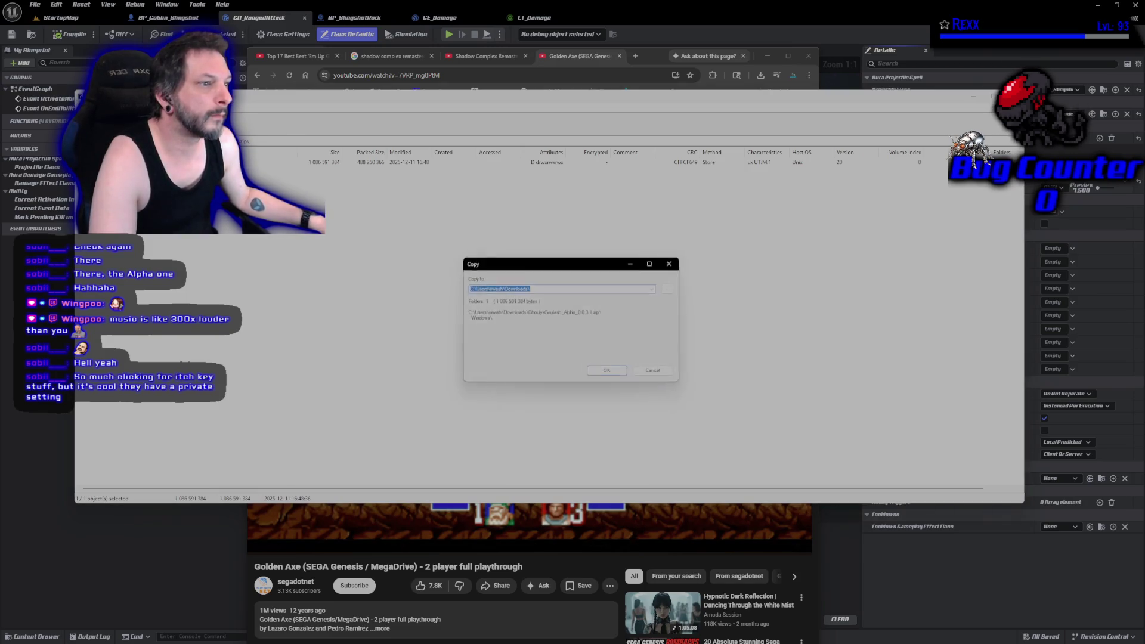
click(673, 288)
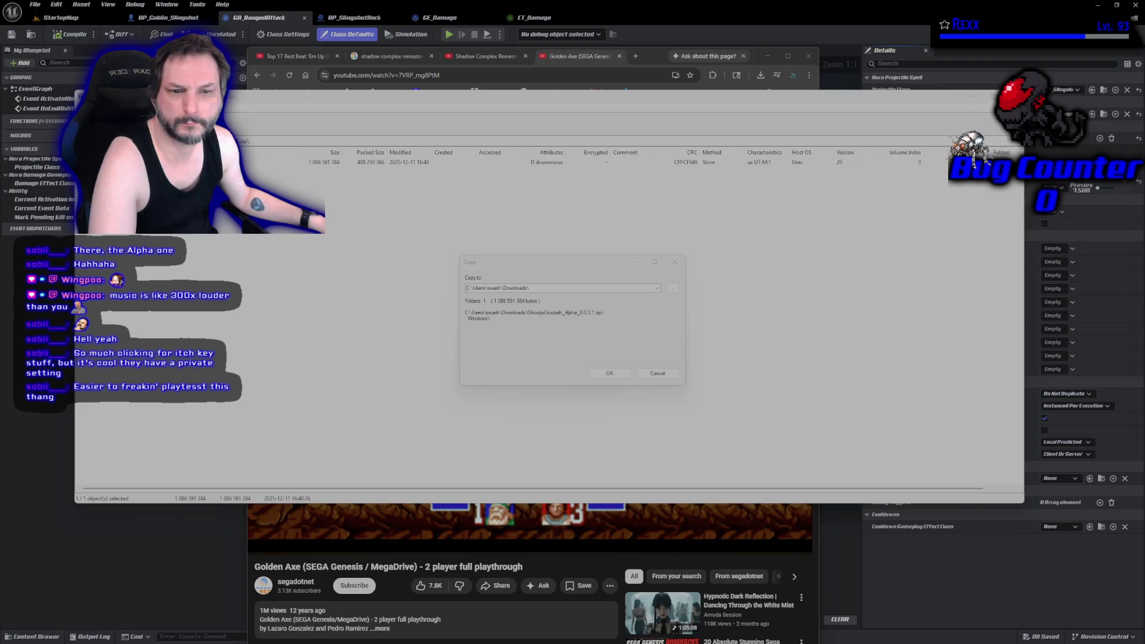
key(Return)
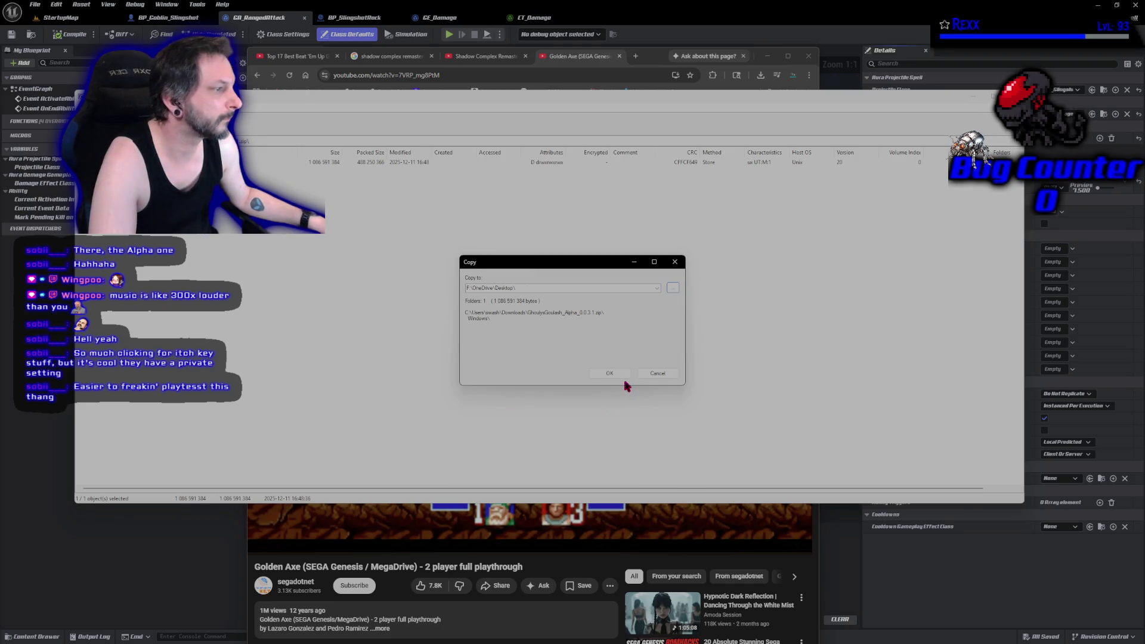
click(616, 373)
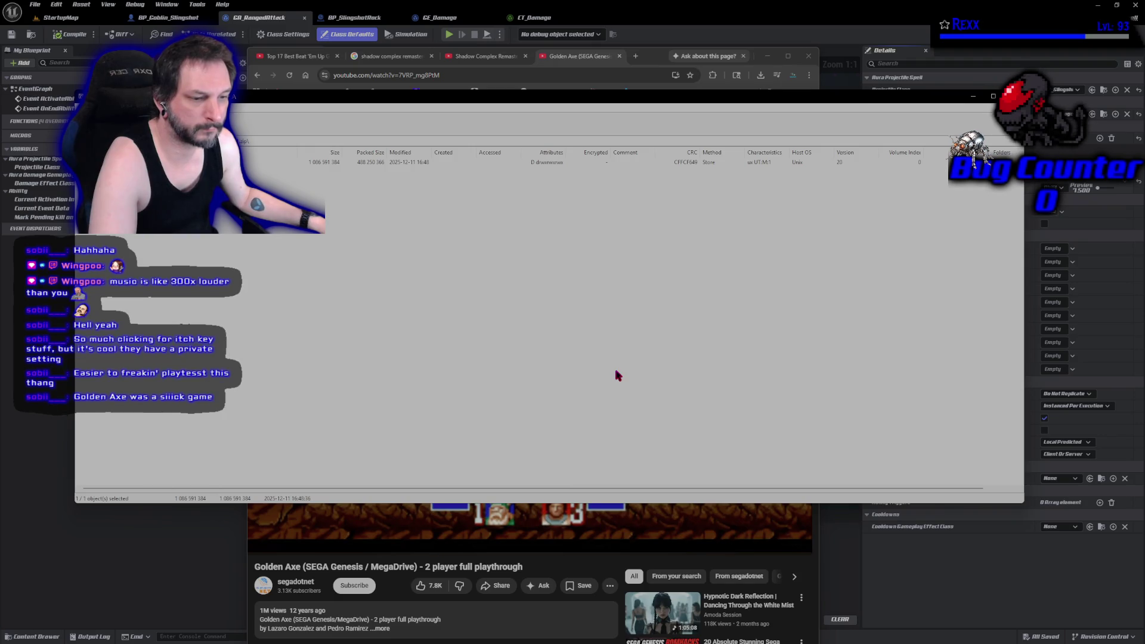
click(1014, 96)
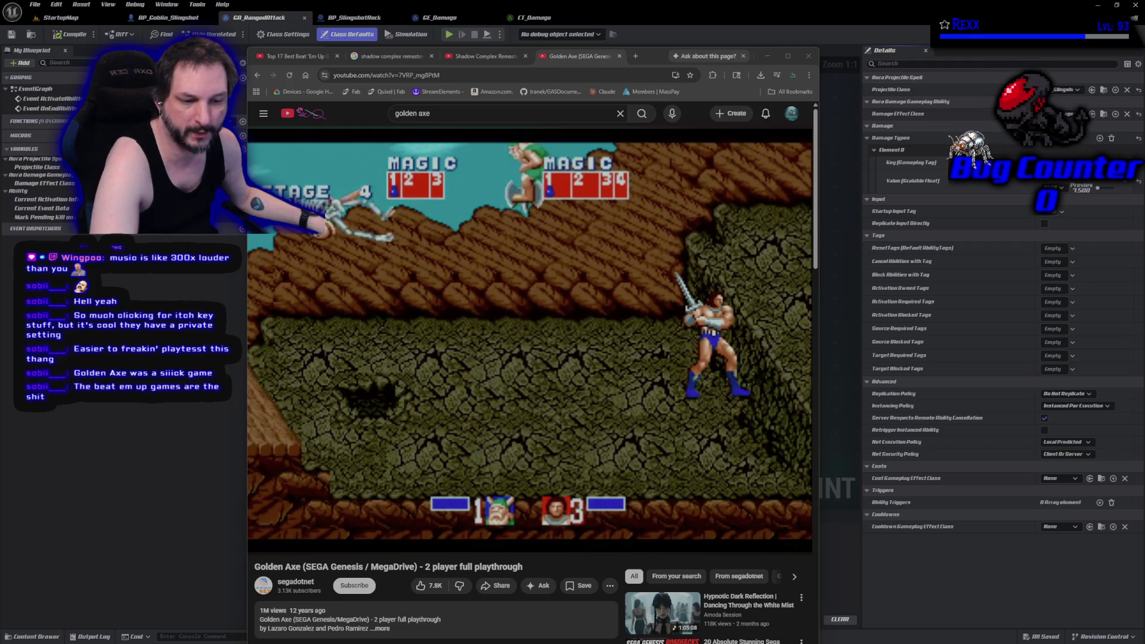
- Switch away from the browser with Alt+Tab back to the GA_RangedAttack Blueprint editor
key(alt+Tab)
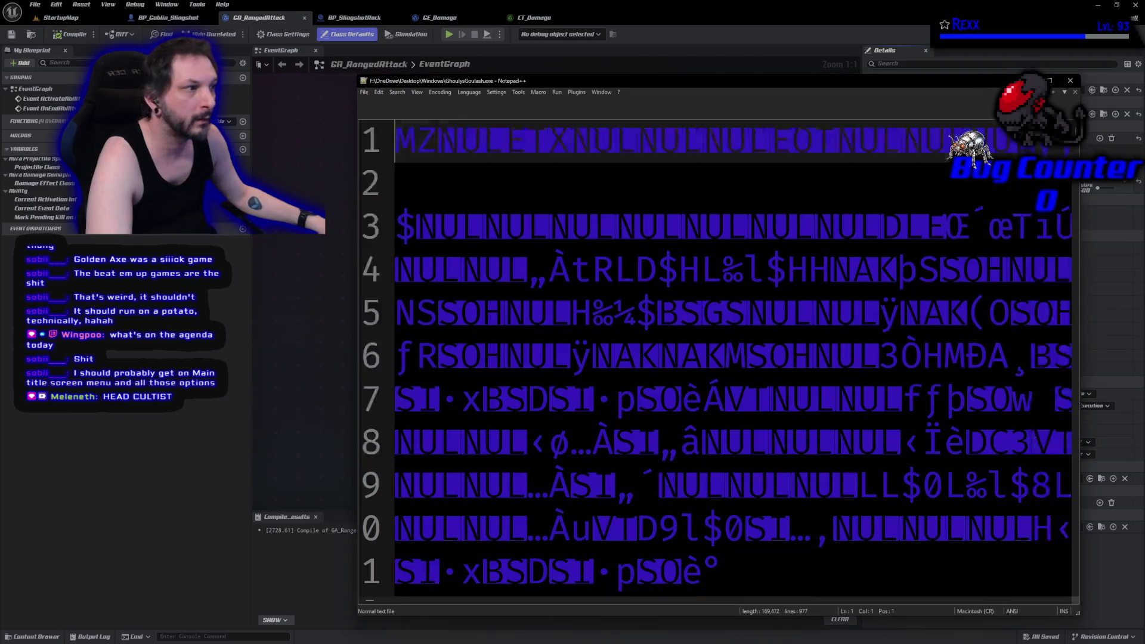
- Close the garbled GhoulysGoulash.exe tab in Notepad++, returning to the 'new 1' notes tab
scroll(720, 363, down, 4)
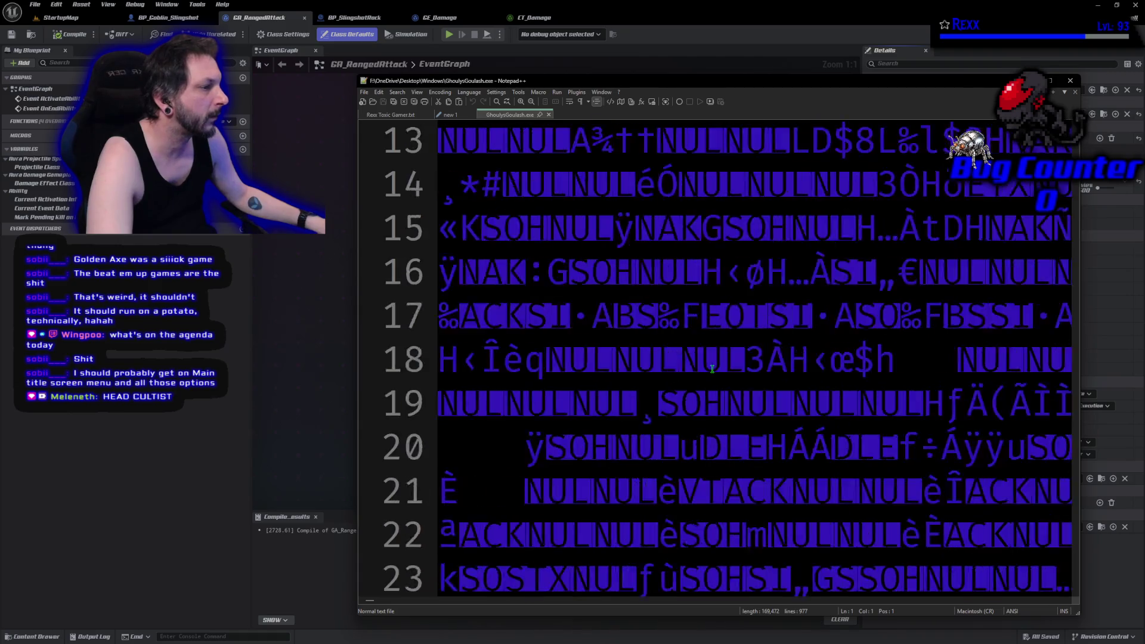
scroll(720, 363, up, 4)
click(549, 115)
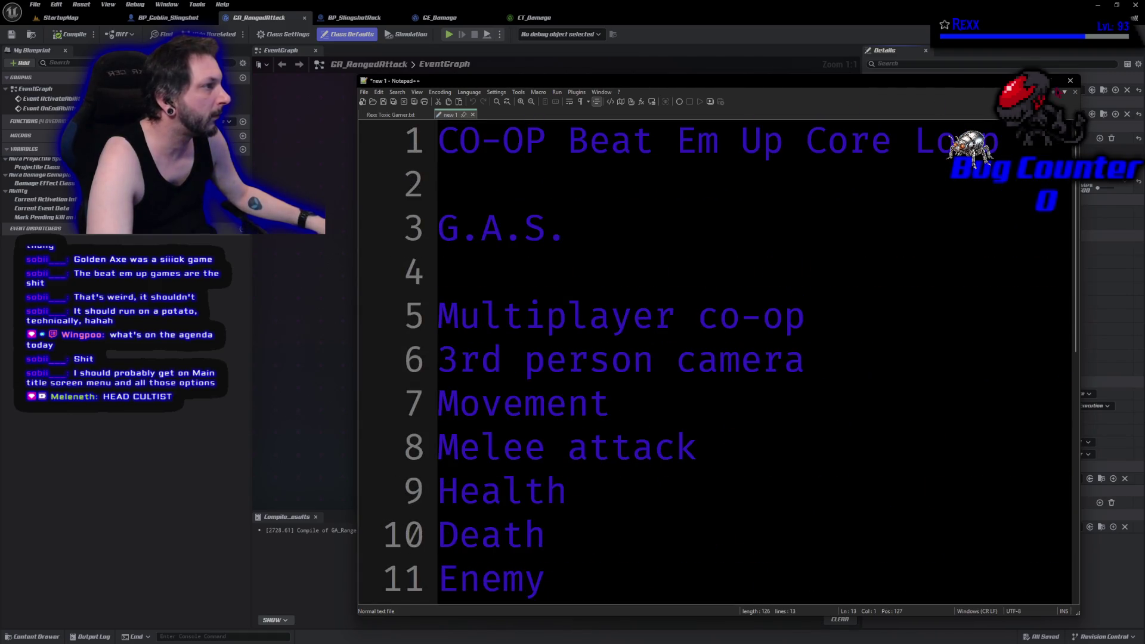
scroll(690, 301, down, 2)
scroll(670, 313, up, 2)
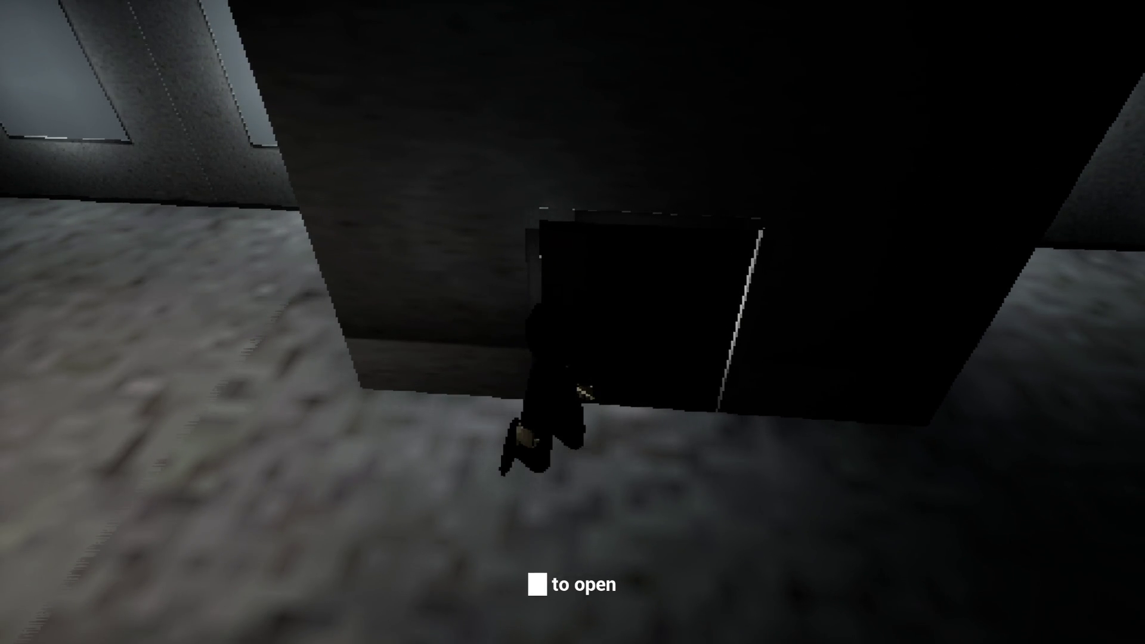
- Open the door, walk to the nearest crate, open it and take the red devil-face item
key(e)
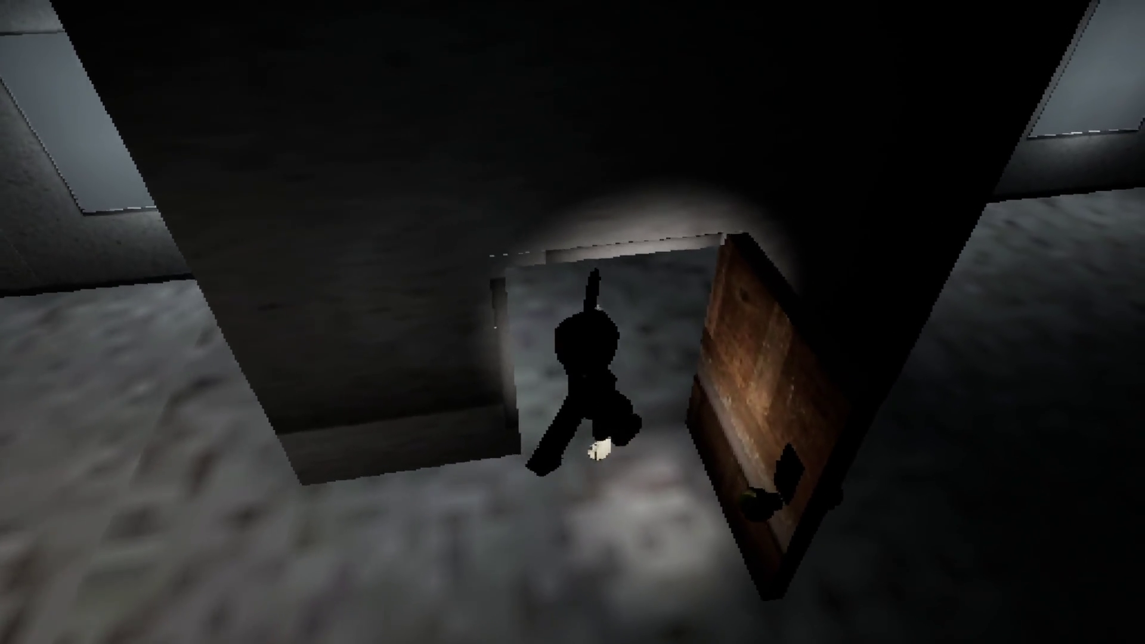
key(w)
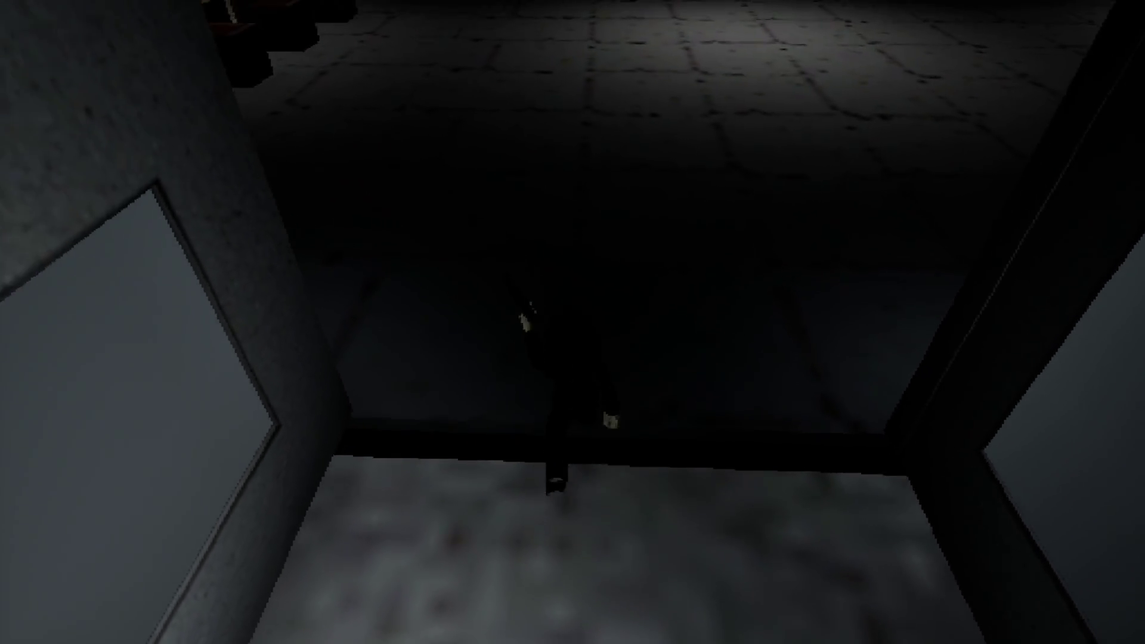
key(w)
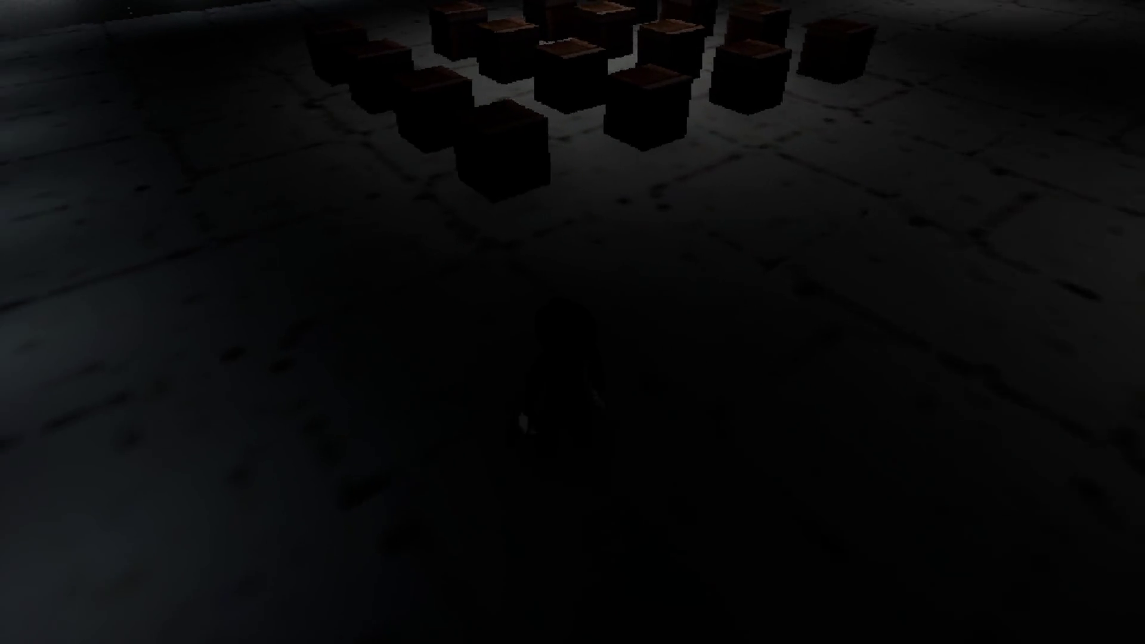
key(w)
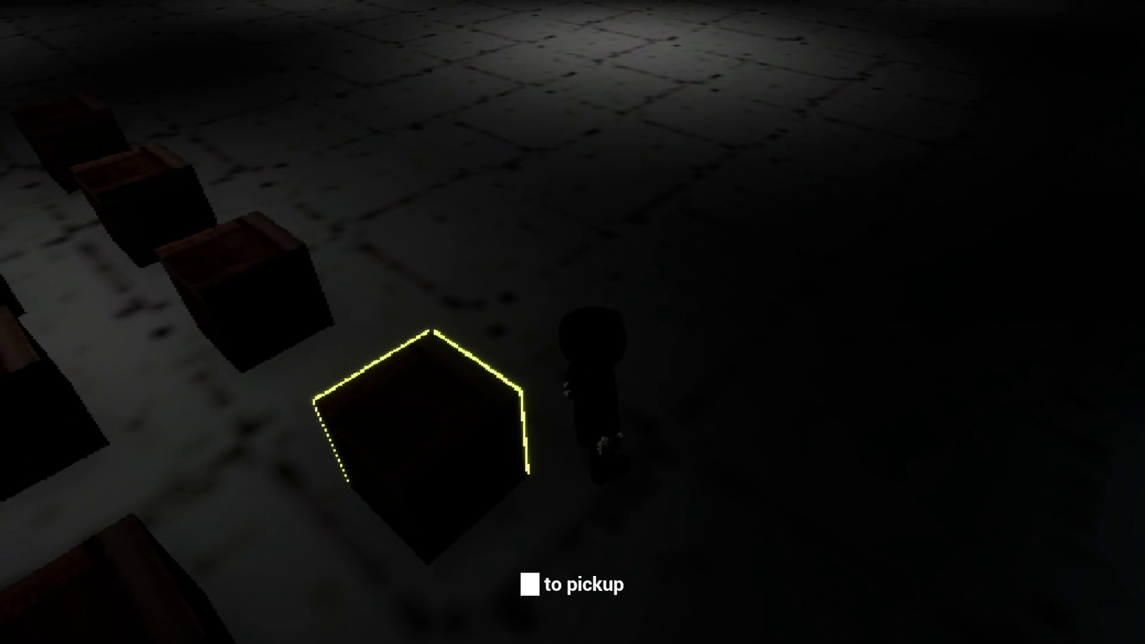
key(w)
key(e)
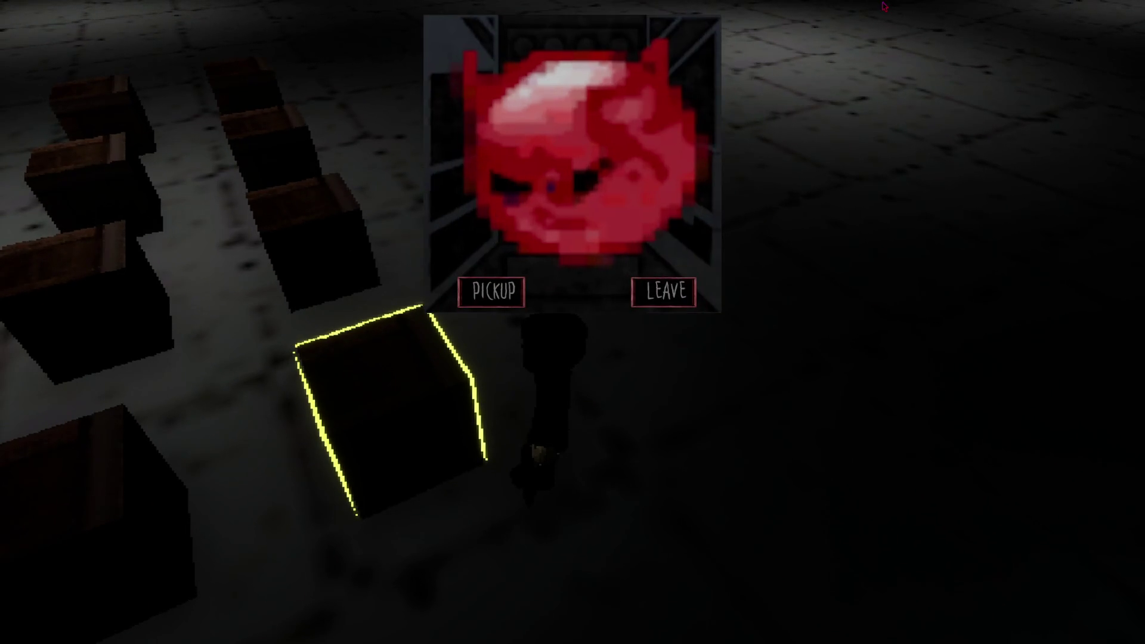
click(498, 296)
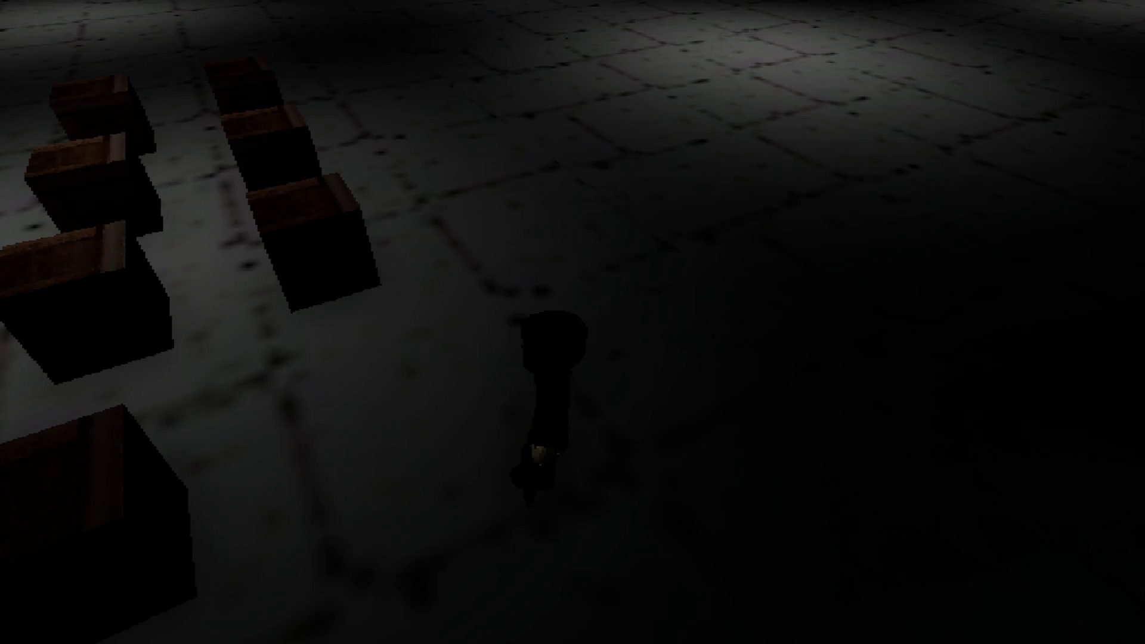
- Run around the crate room and along the windowed wall
key(w)
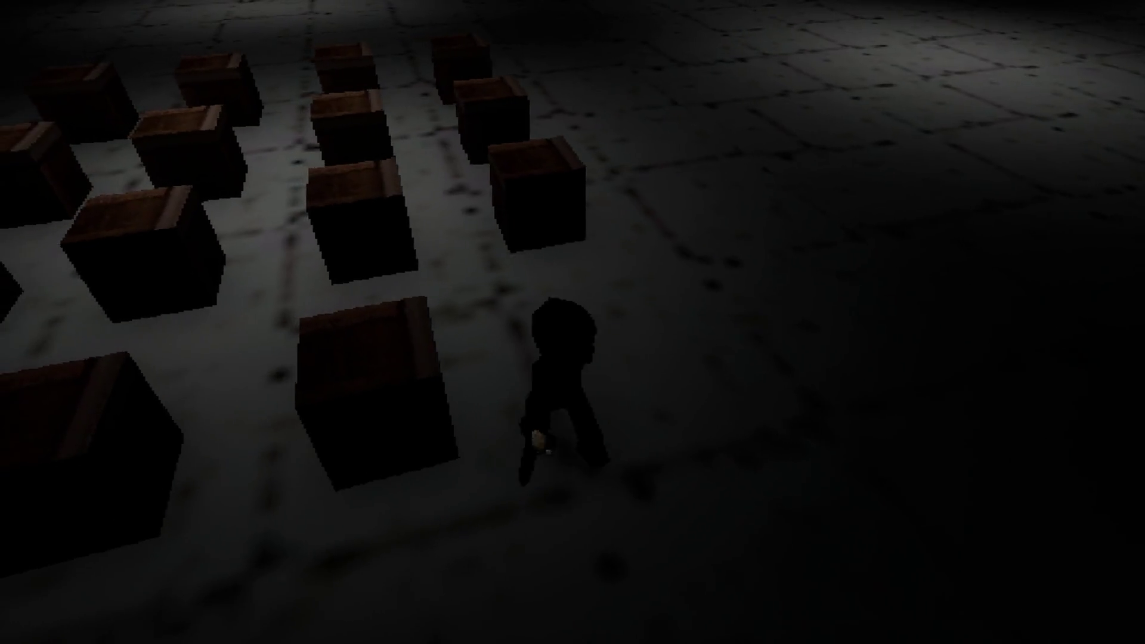
key(w)
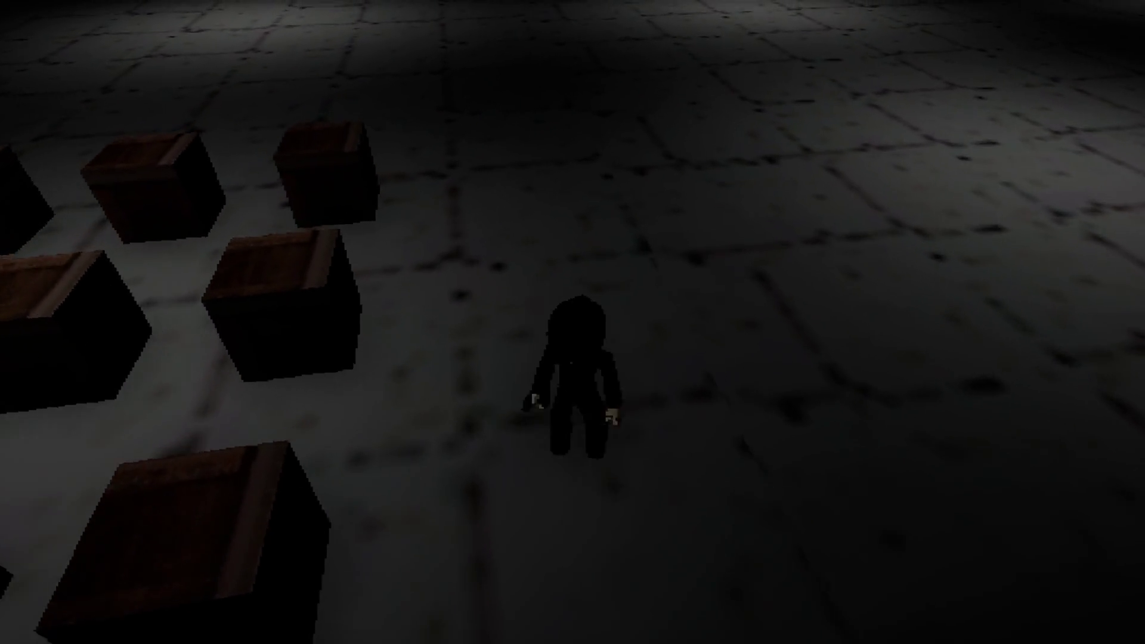
key(w)
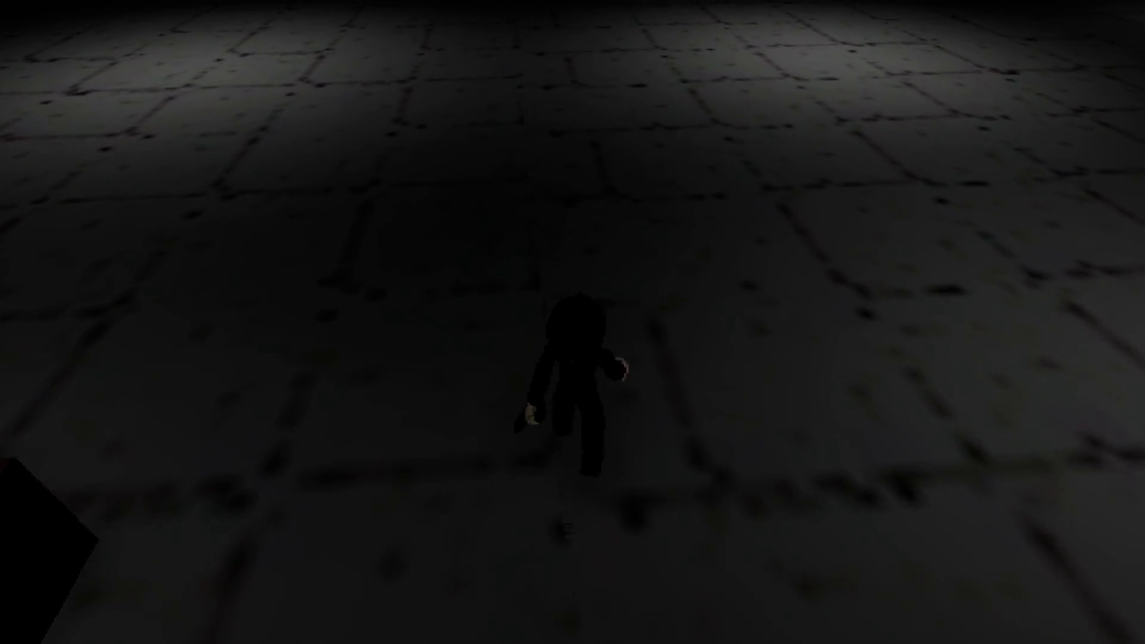
key(w)
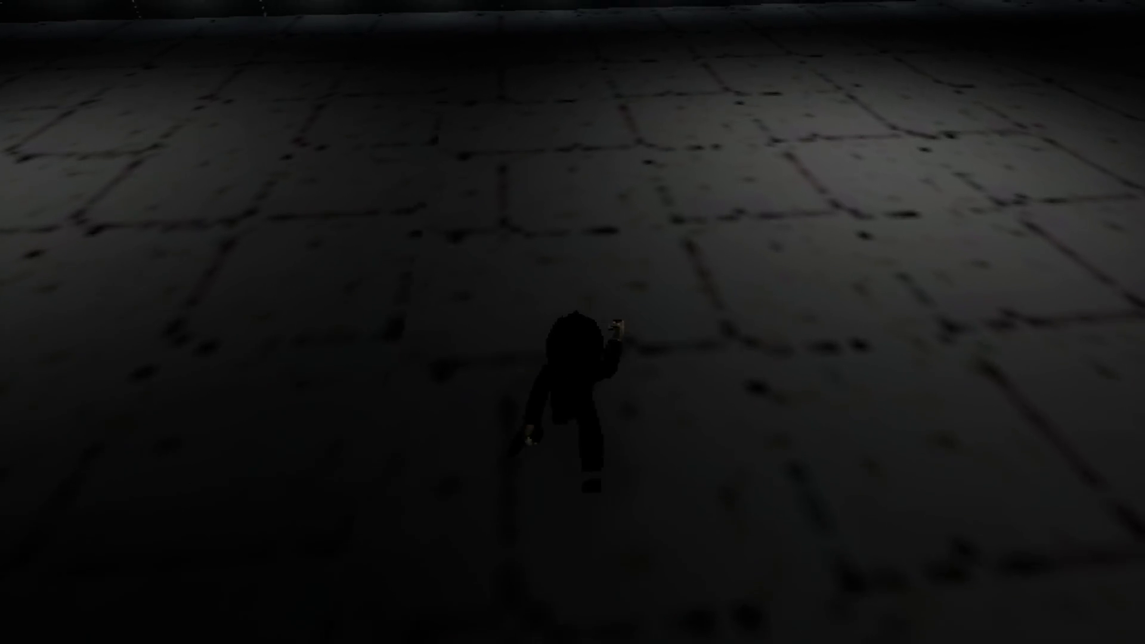
key(w)
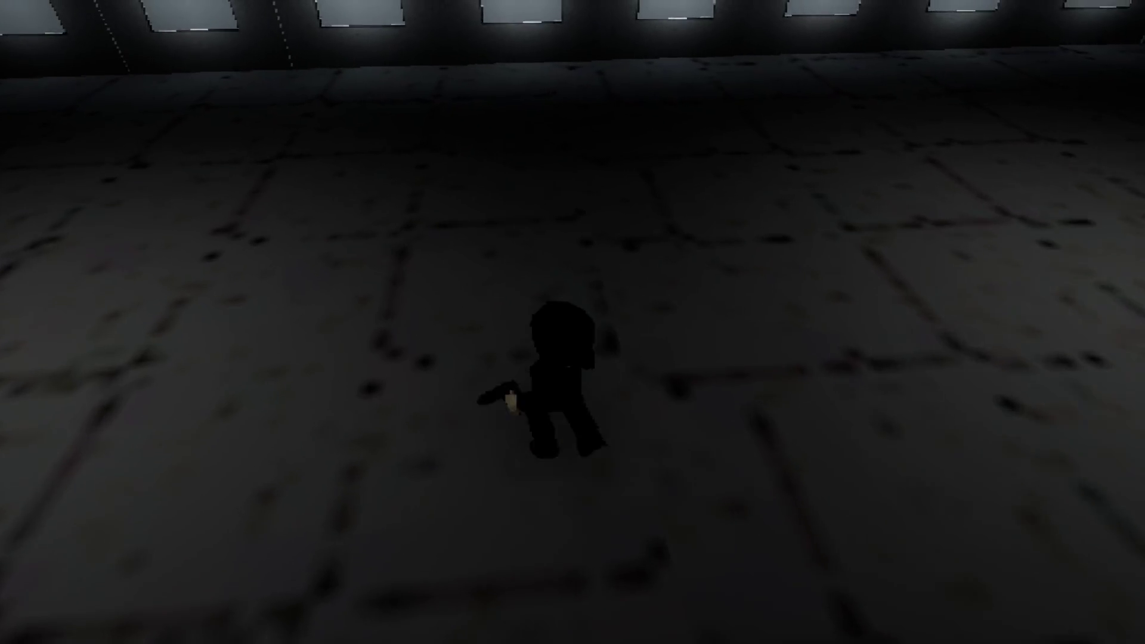
key(w)
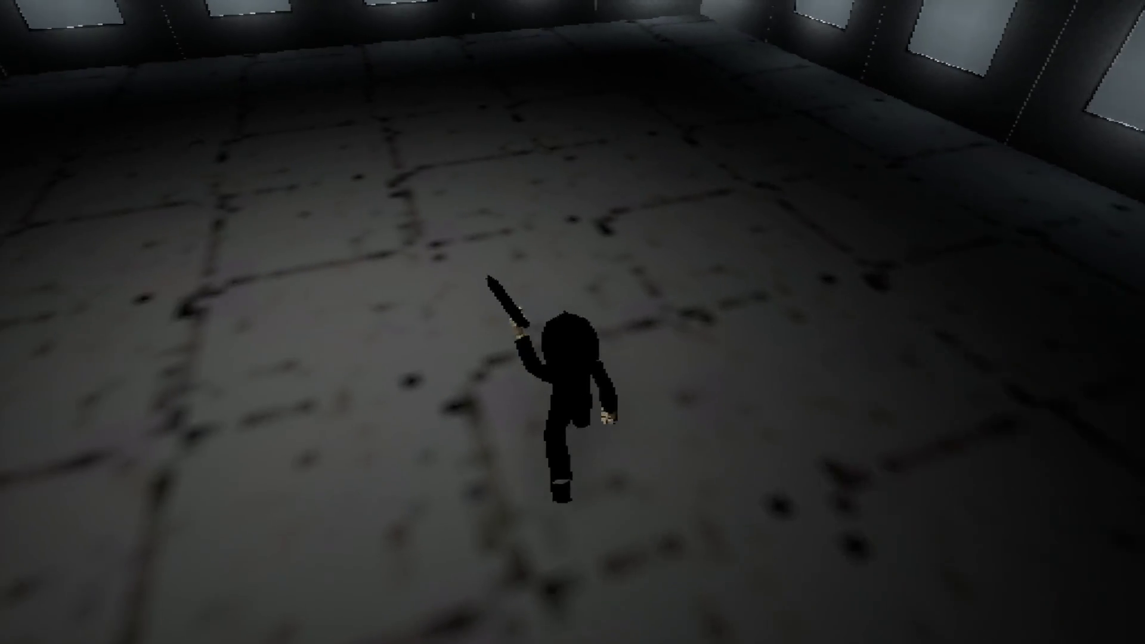
key(w)
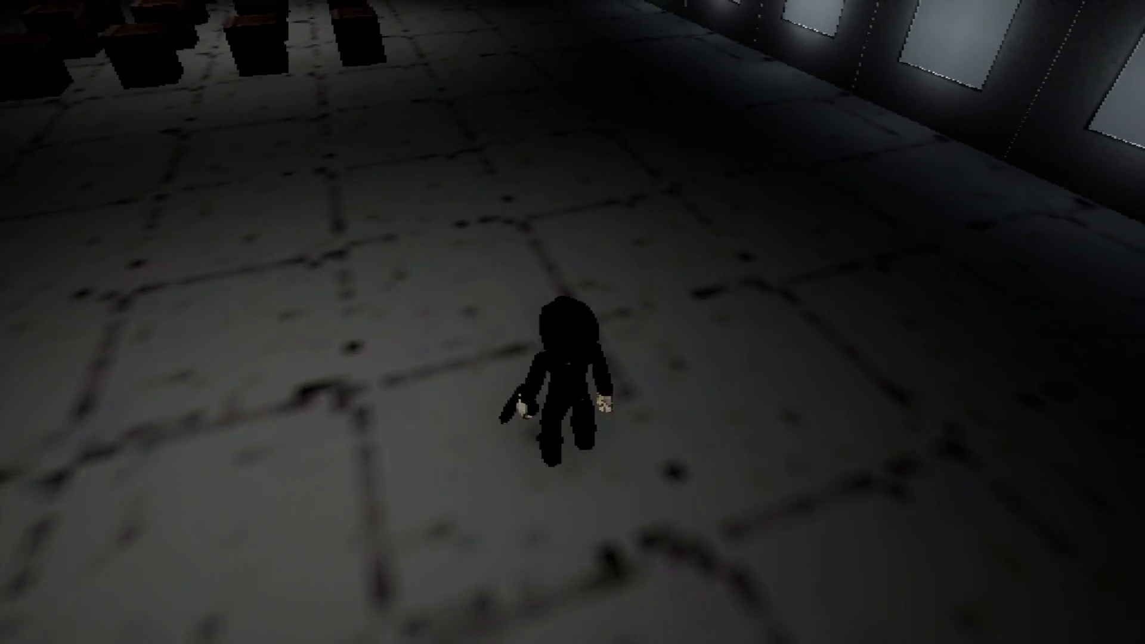
key(w)
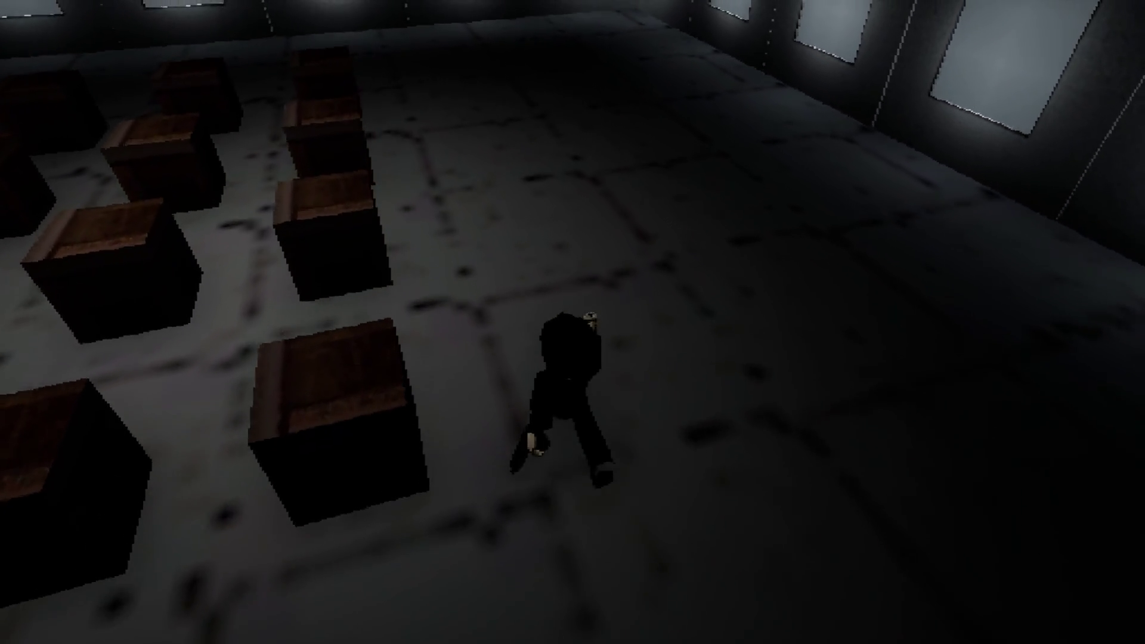
key(w)
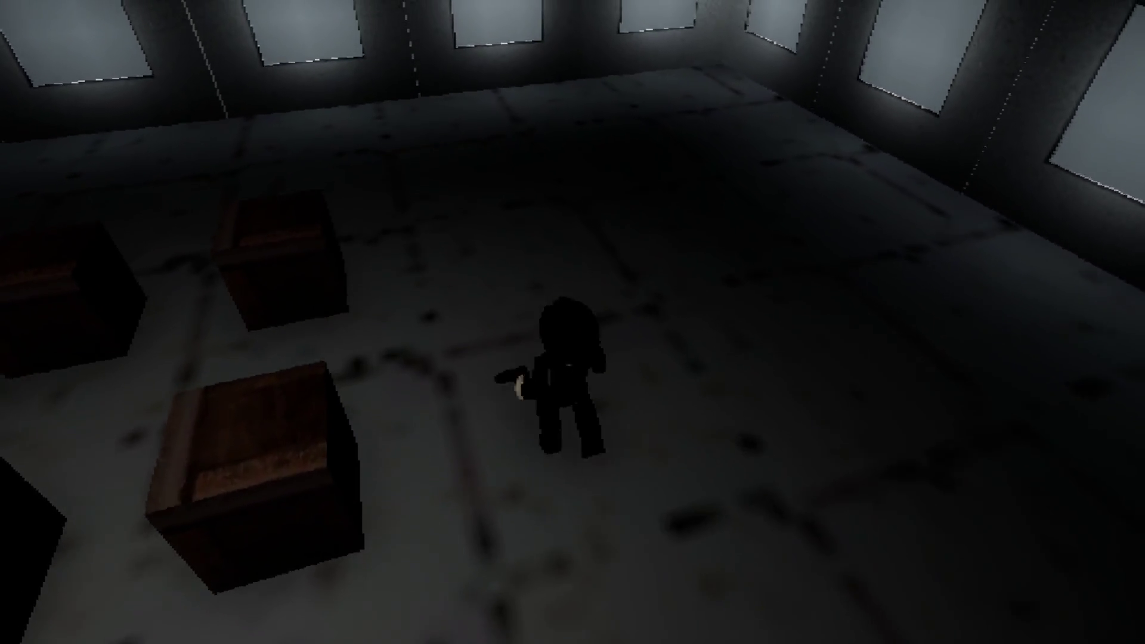
key(w)
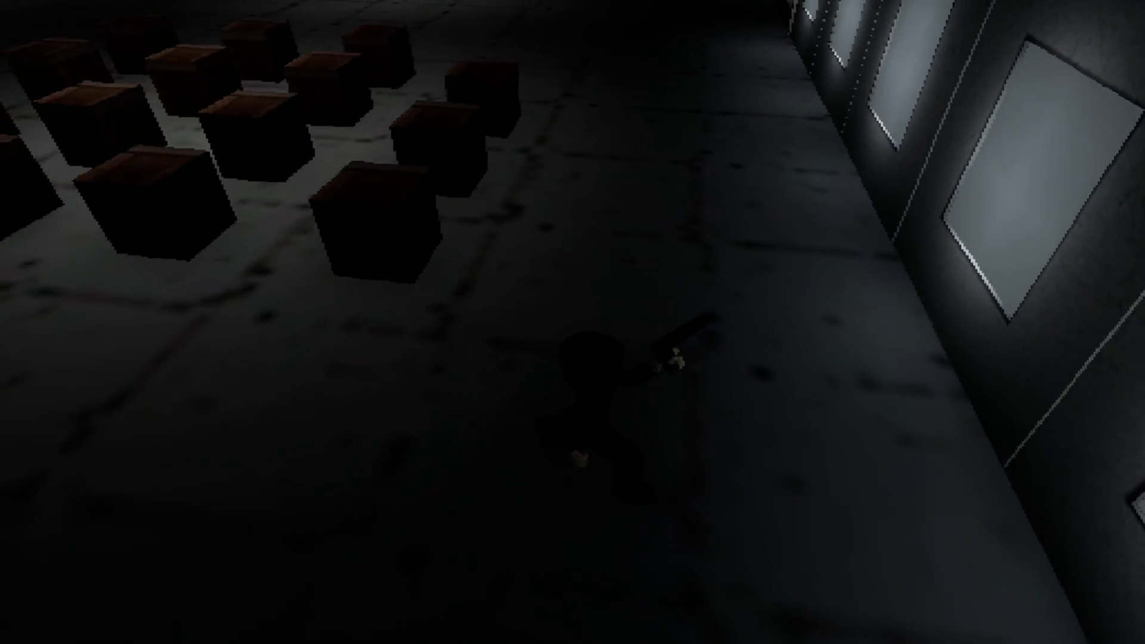
key(w)
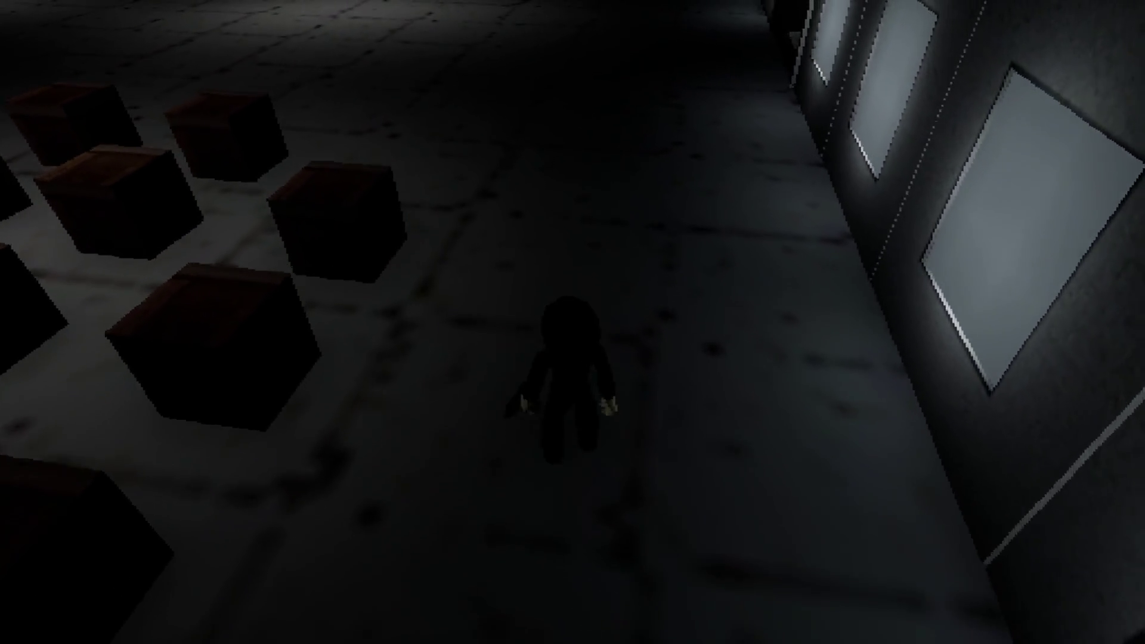
key(w)
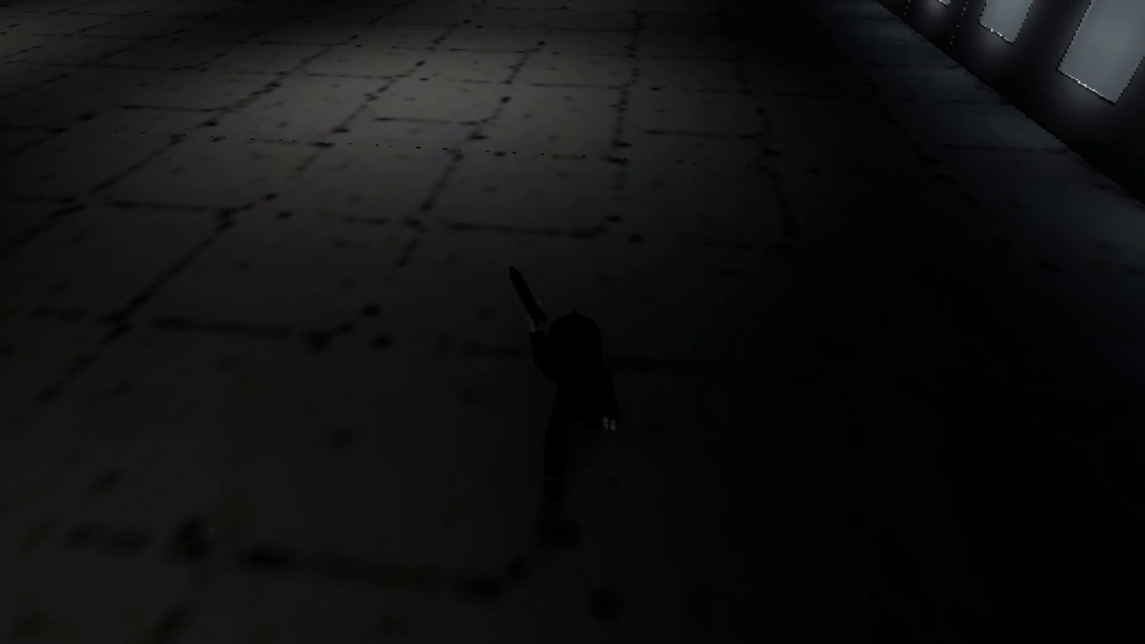
- Run down the windowed corridor up to the table with the box
key(w)
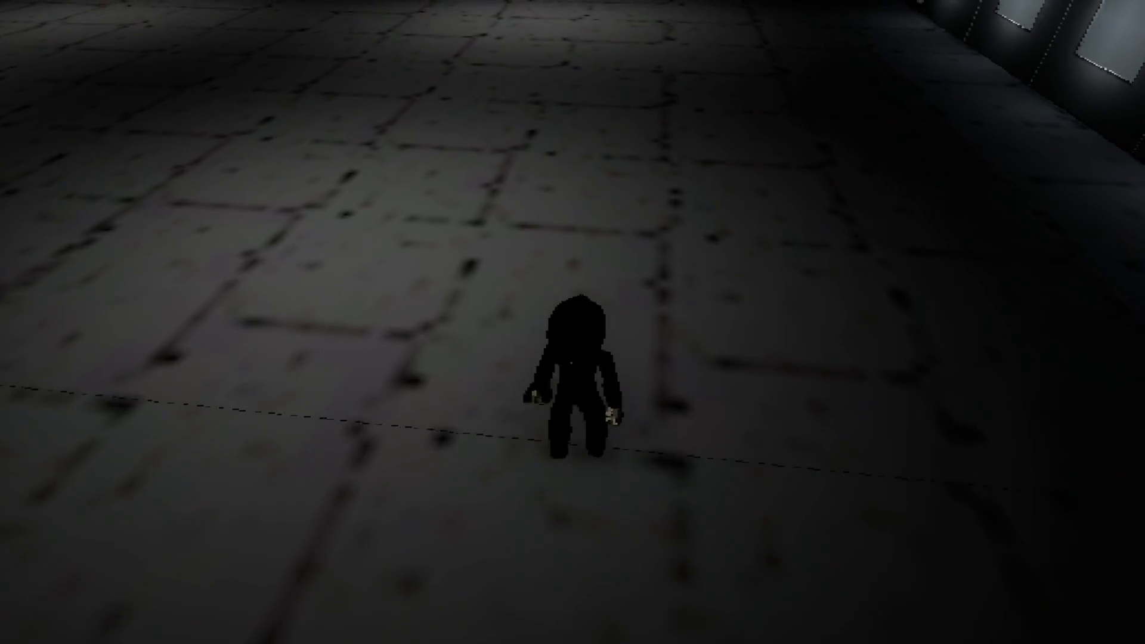
key(w)
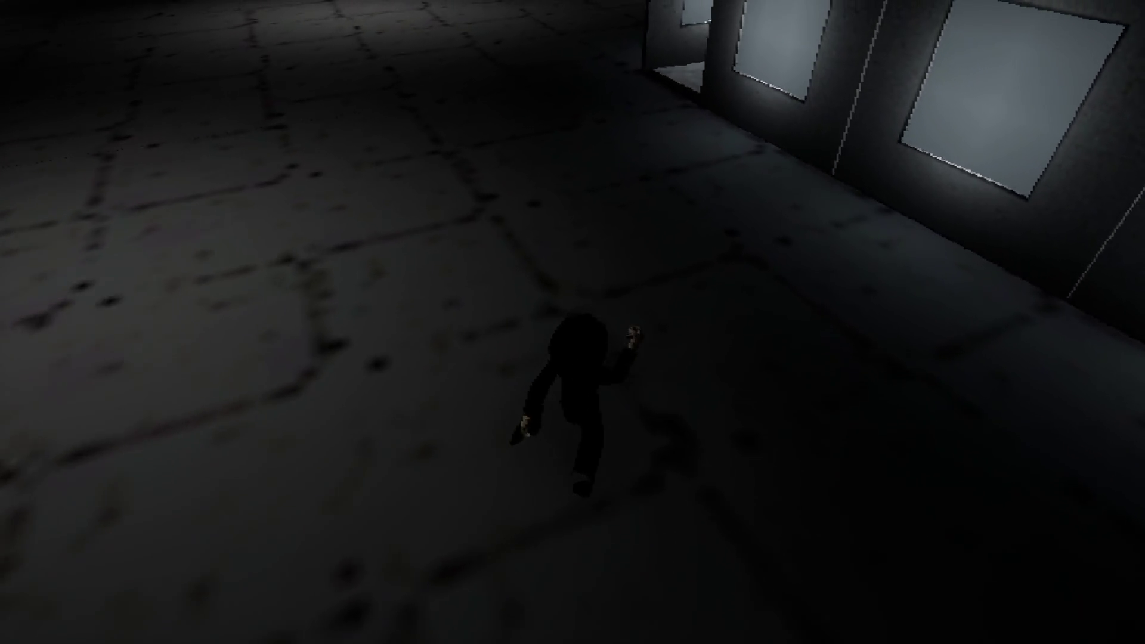
key(w)
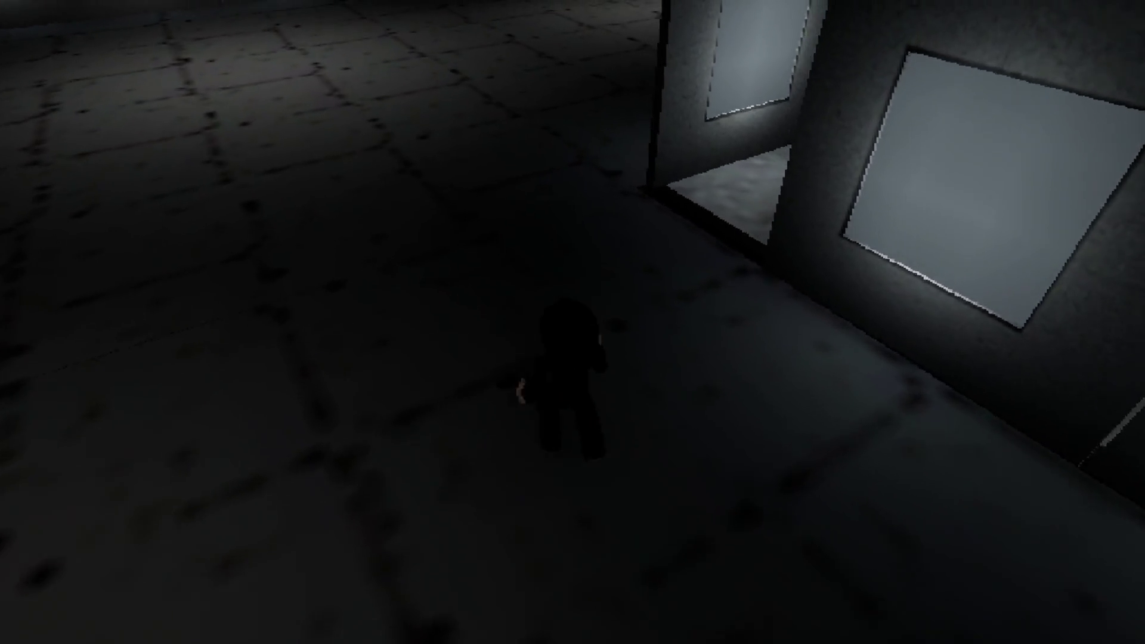
key(w)
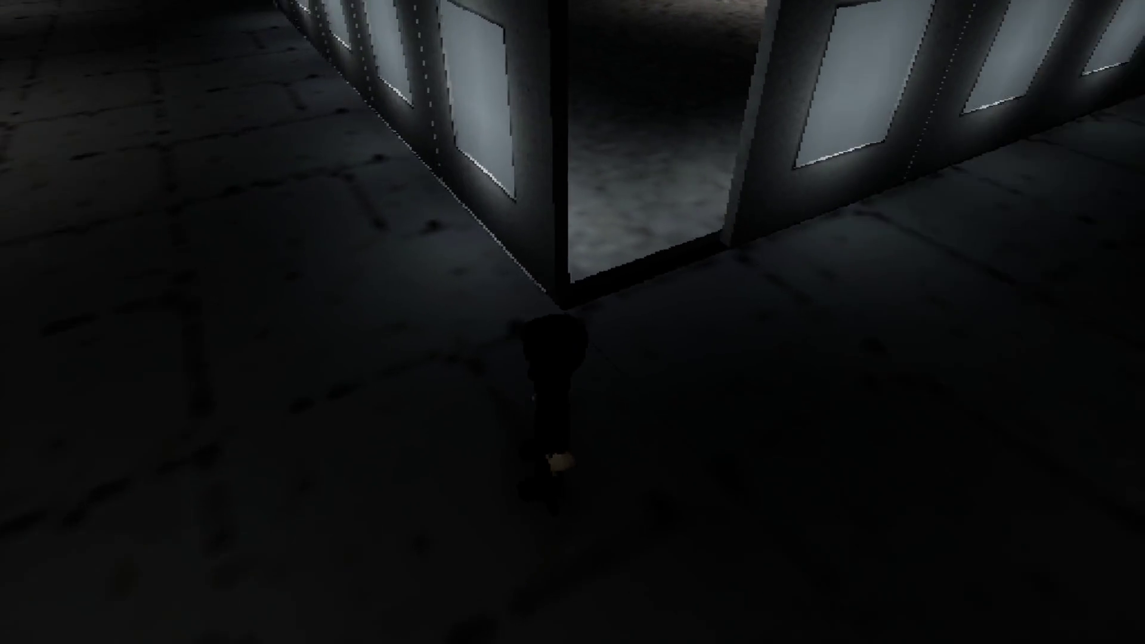
key(w)
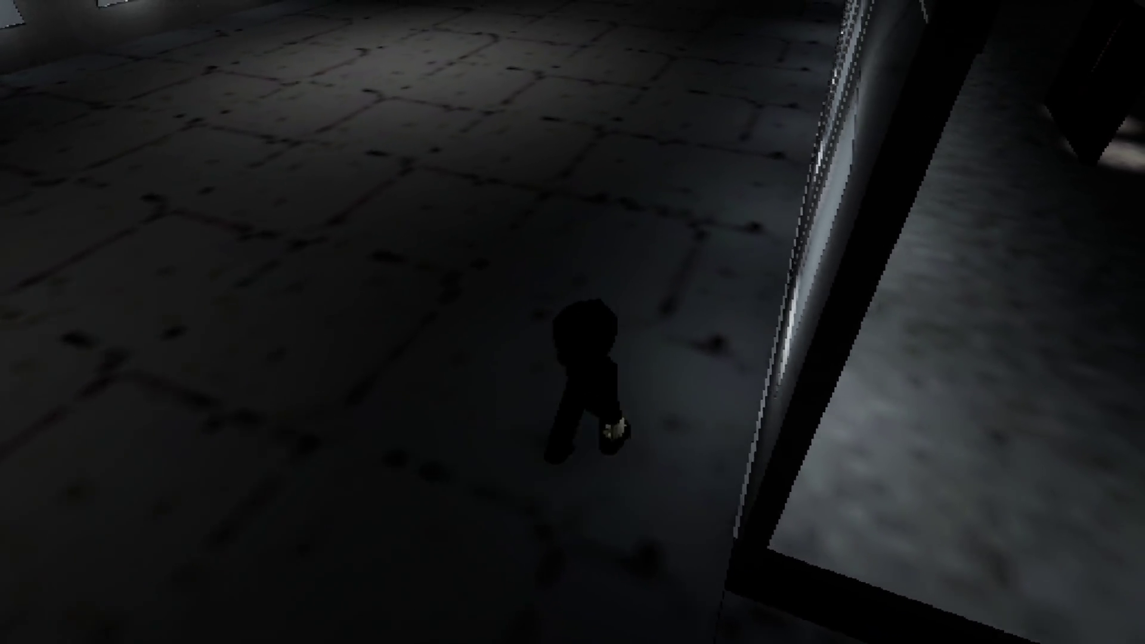
key(w)
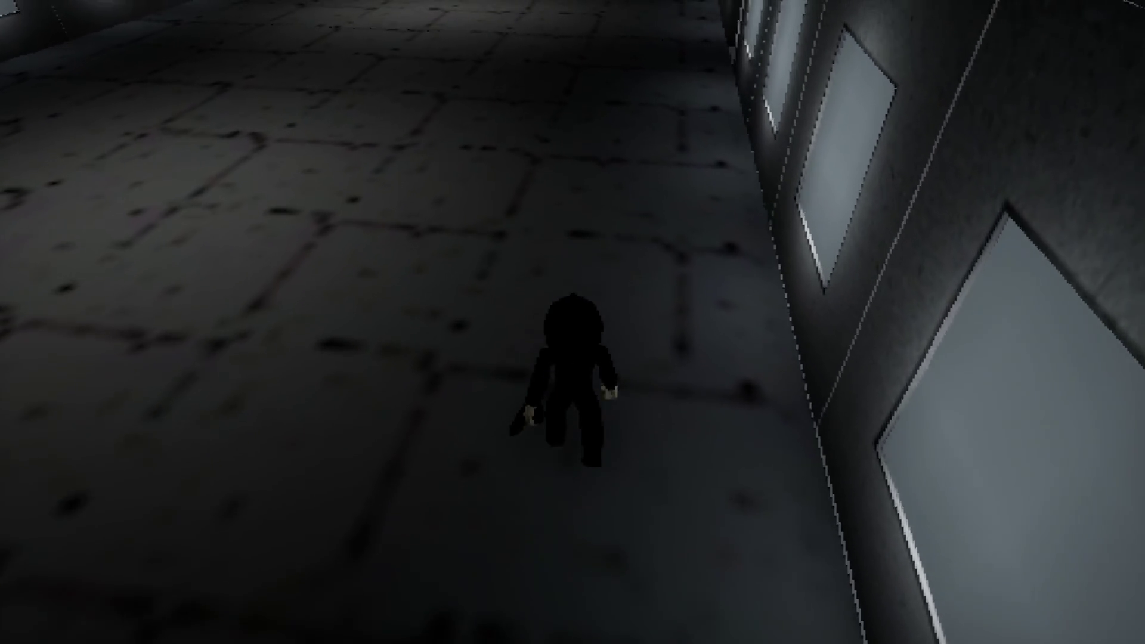
key(w)
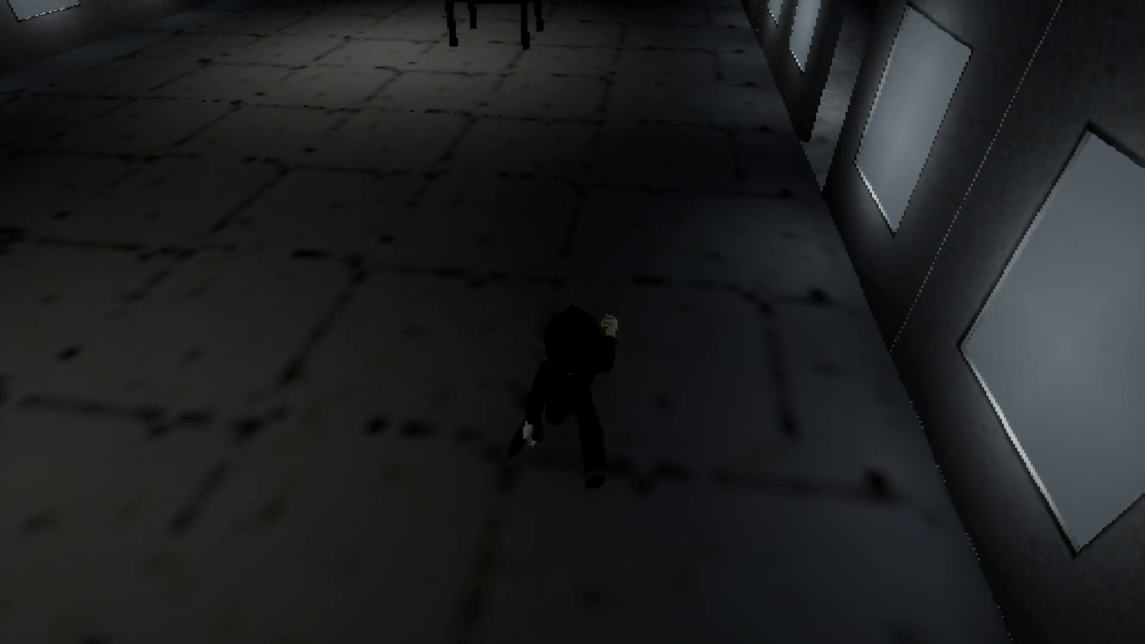
key(w)
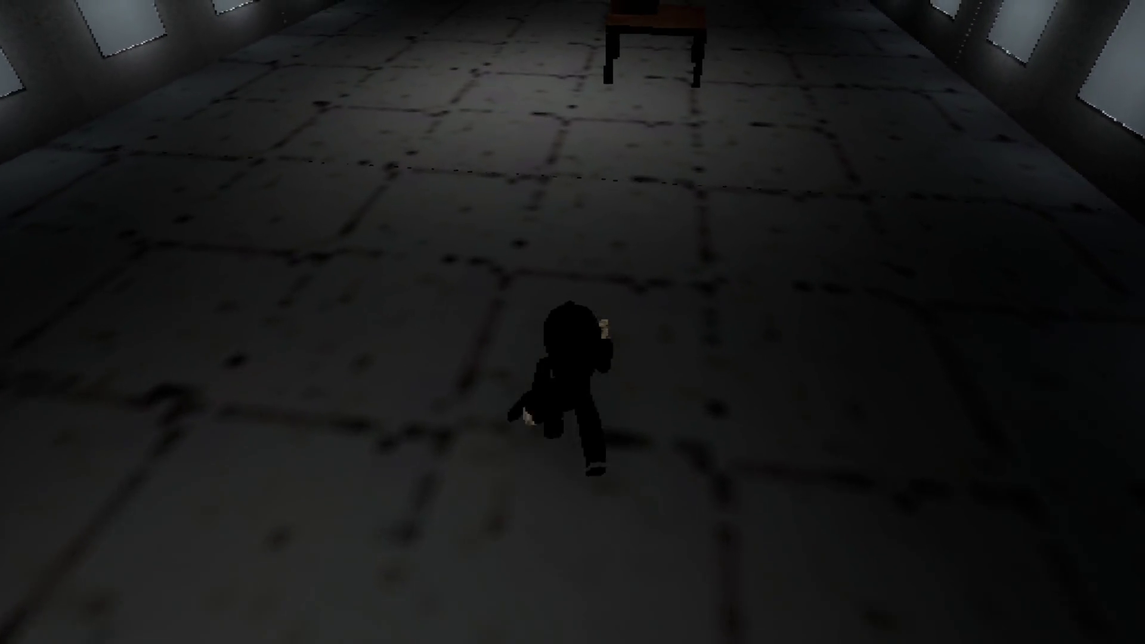
key(w)
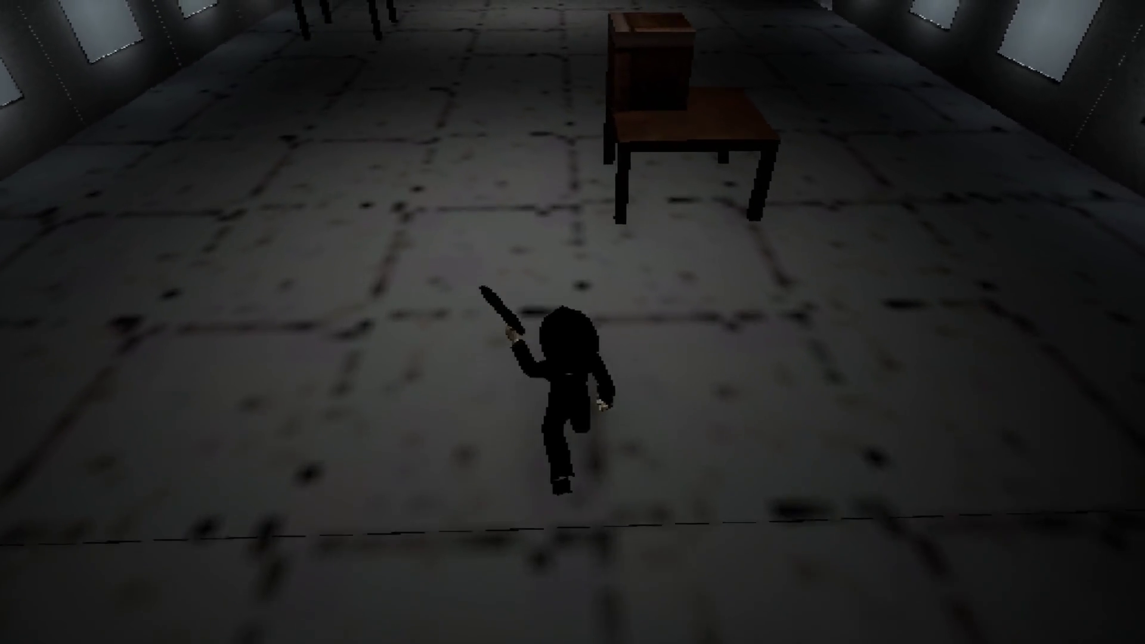
key(w)
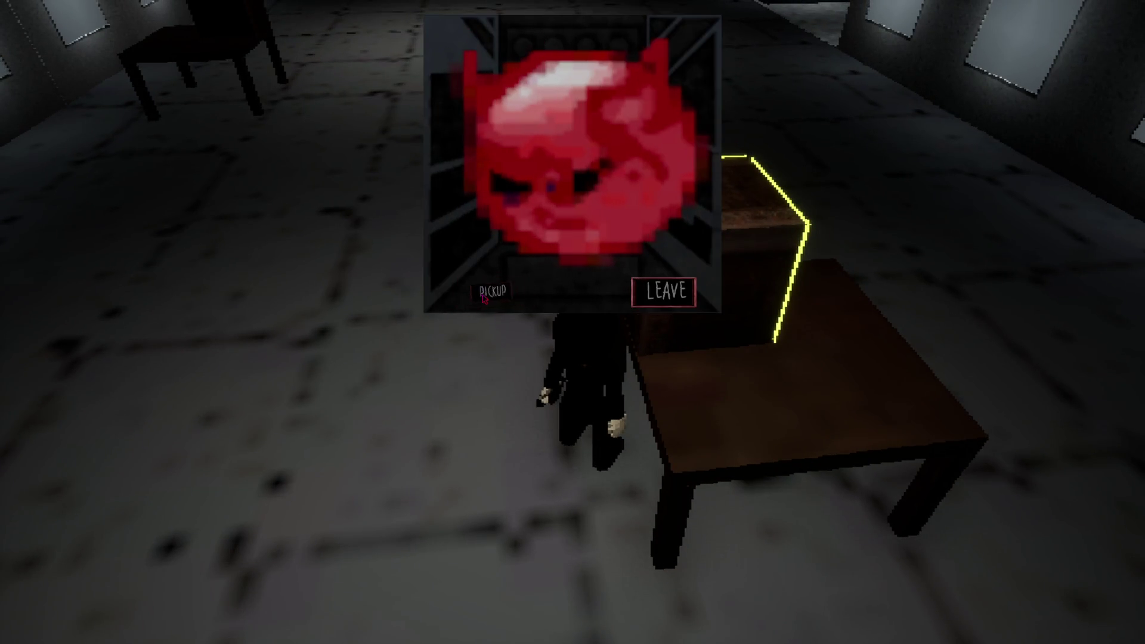
- Walk back up the corridor to the box on the table
key(w)
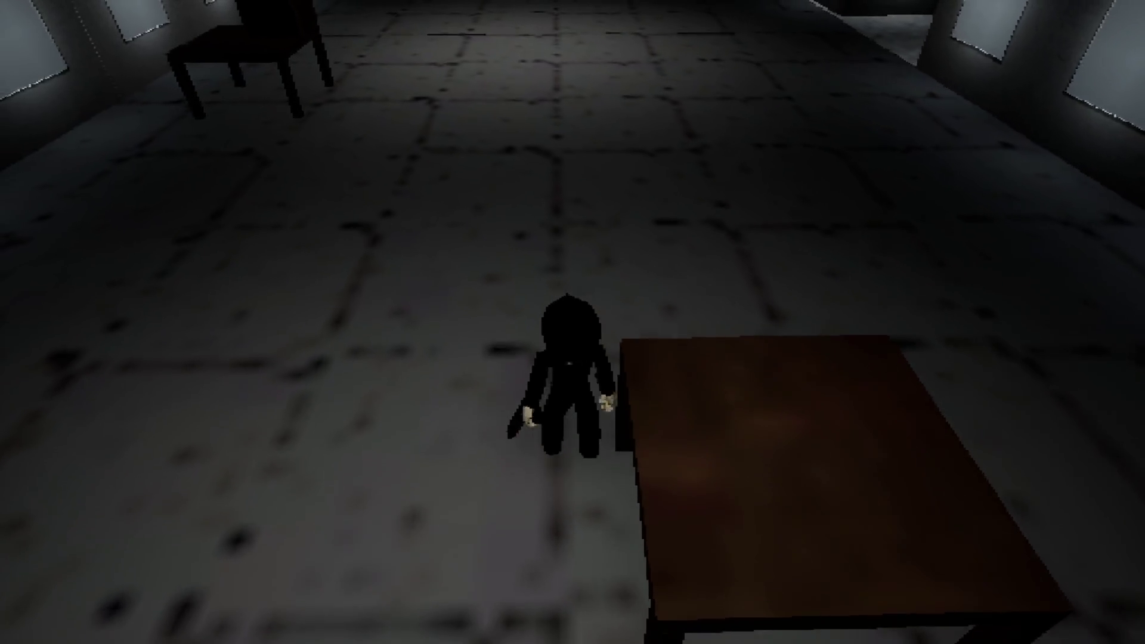
key(w)
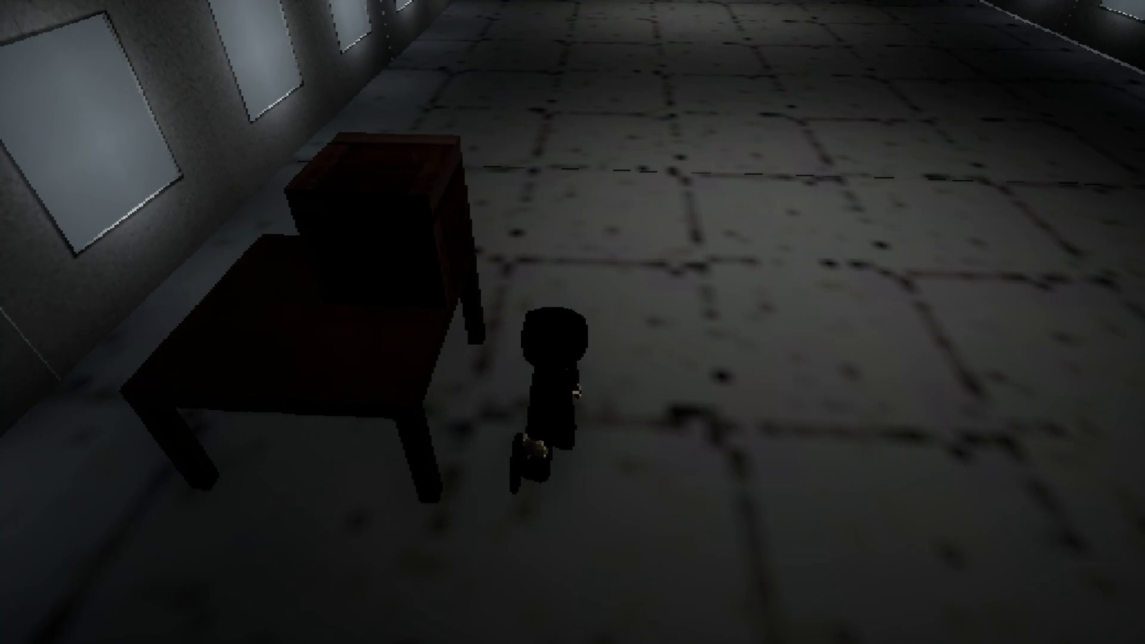
key(w)
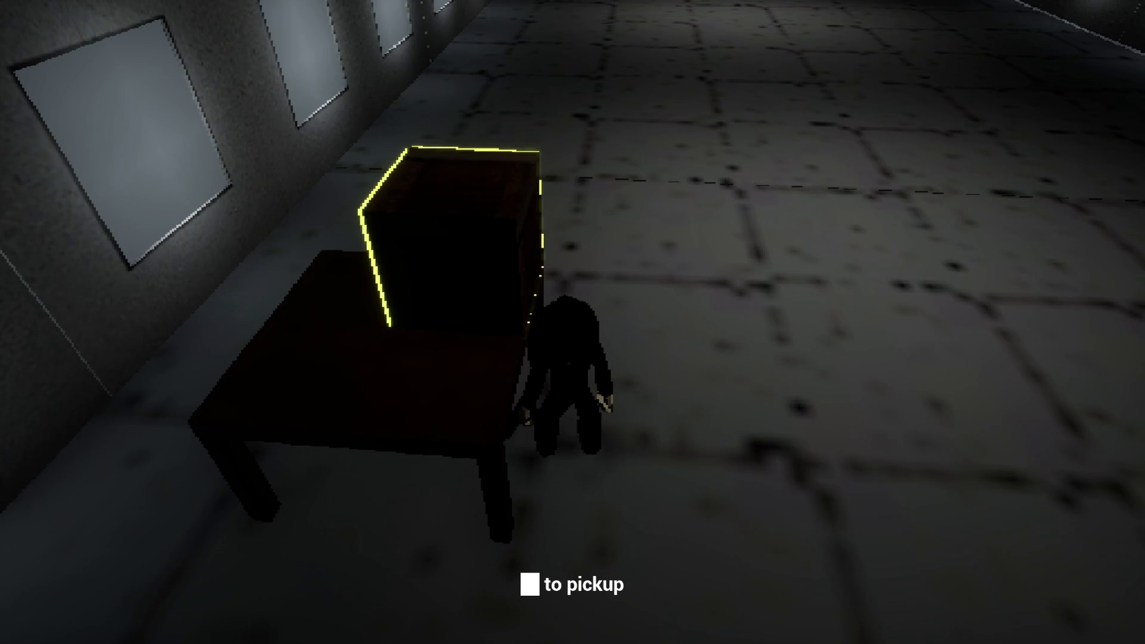
- Cross the room to the alcove, open its door and step into the doorway
key(w)
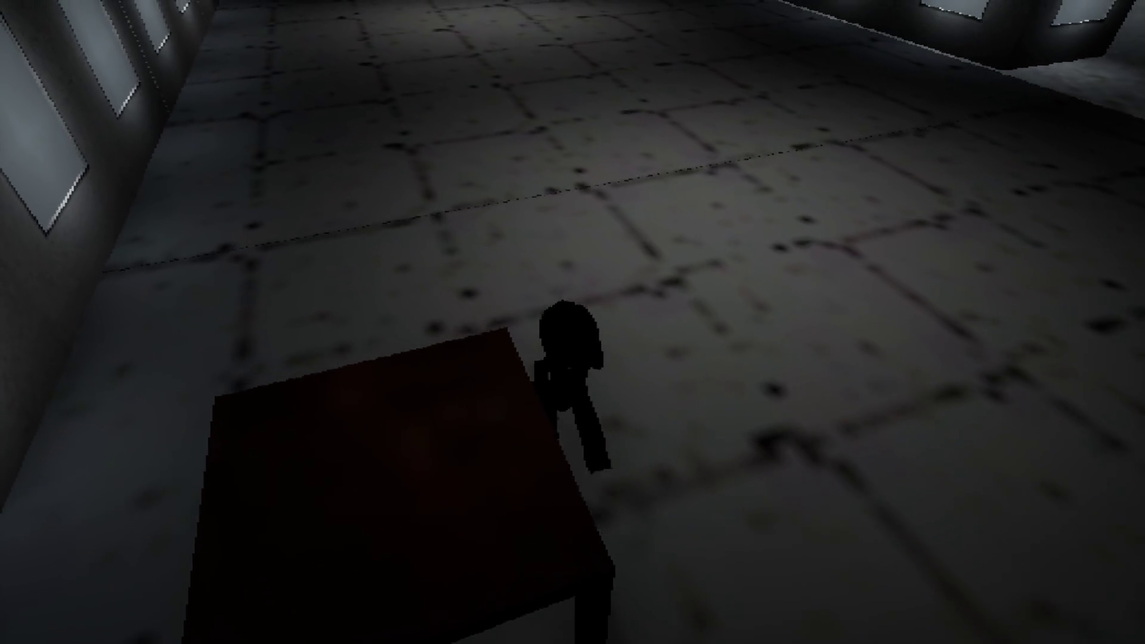
key(w)
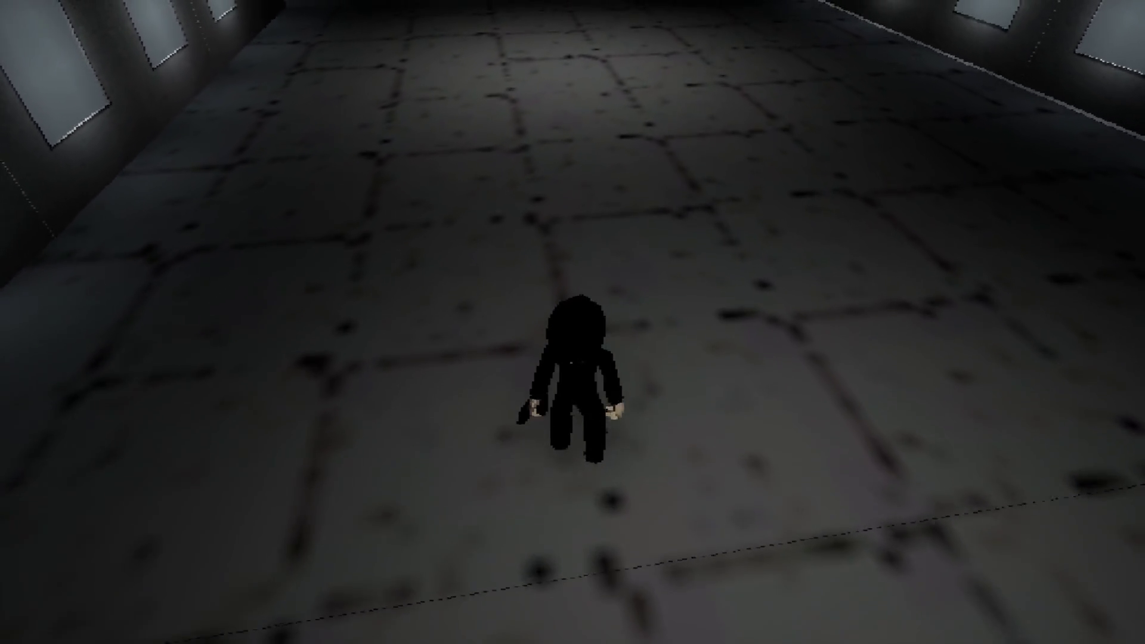
key(w)
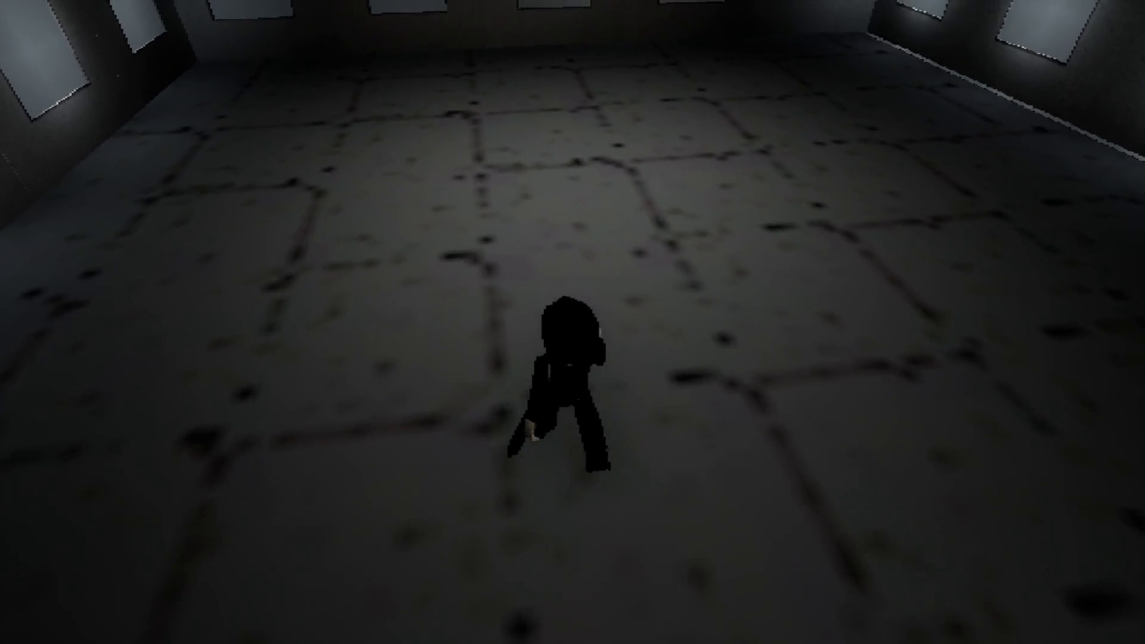
key(w)
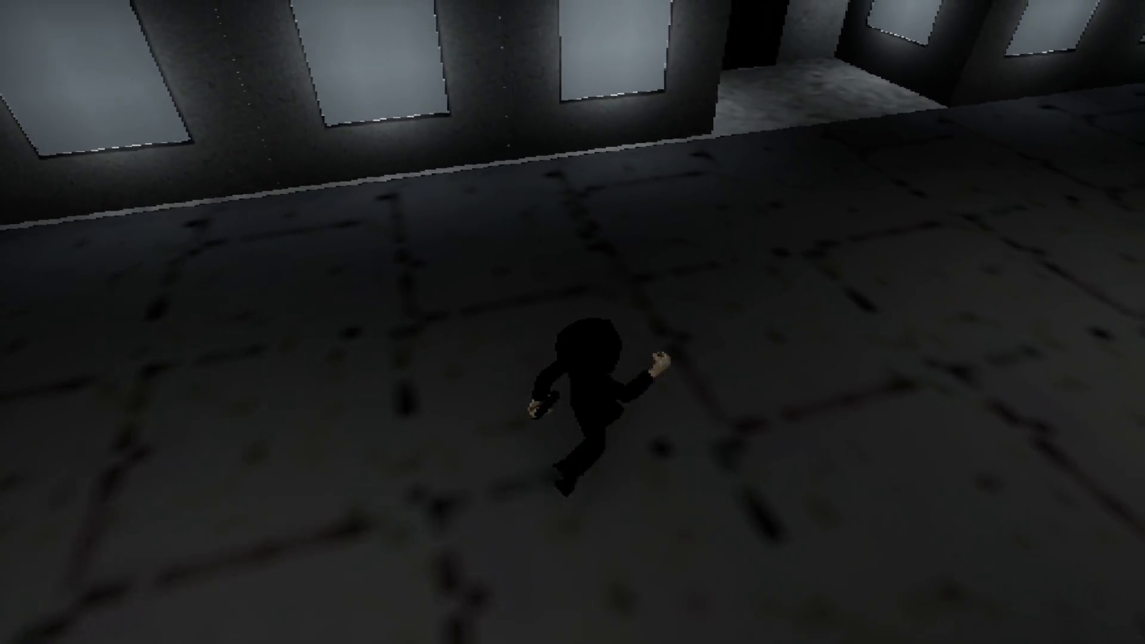
key(w)
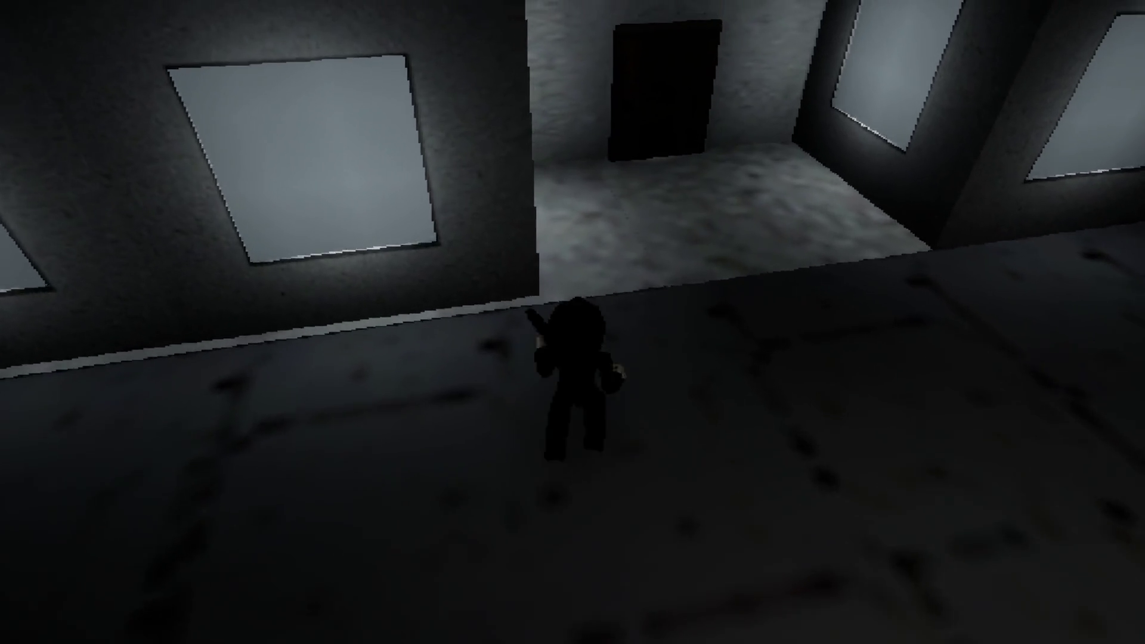
key(w)
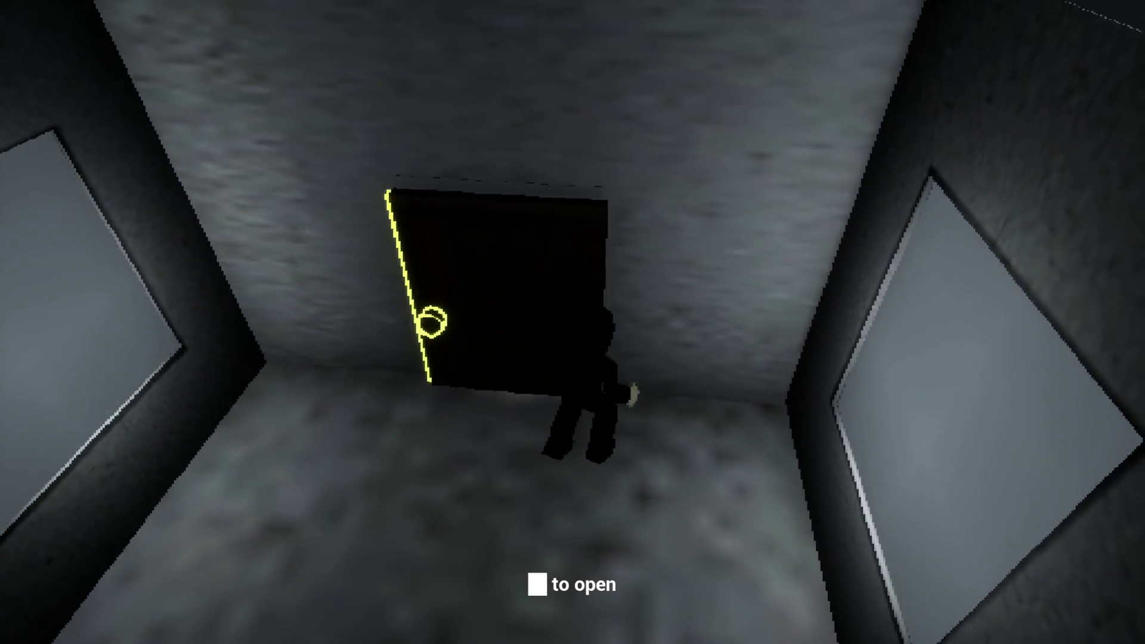
key(e)
key(w)
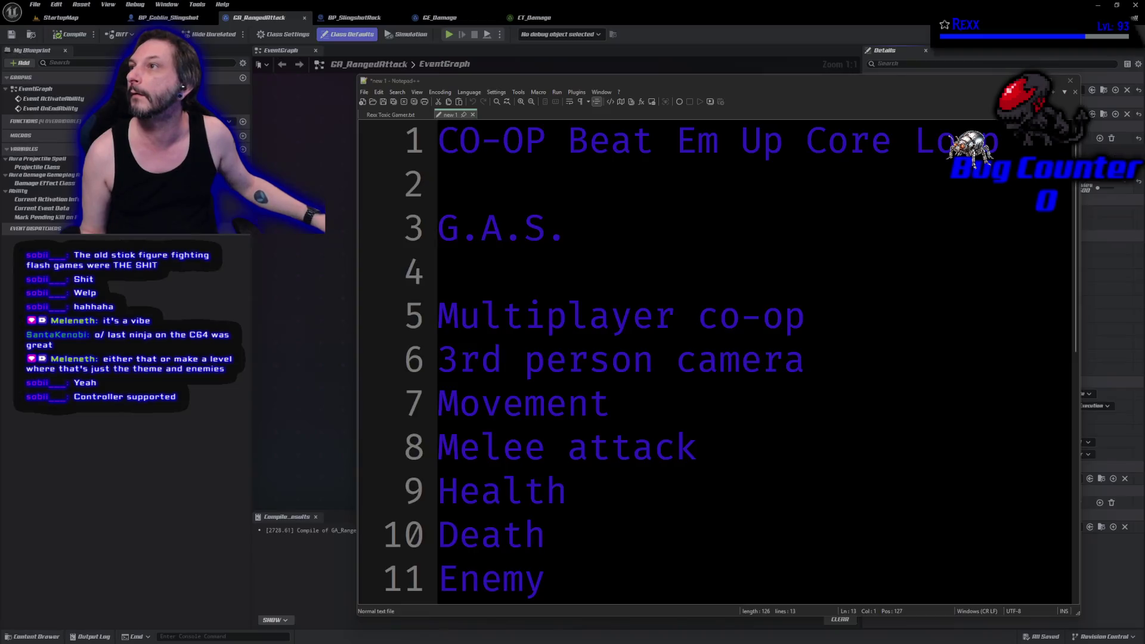
- Close Notepad++ to reveal the GA_RangedAttack event graph in Unreal Engine
click(1071, 81)
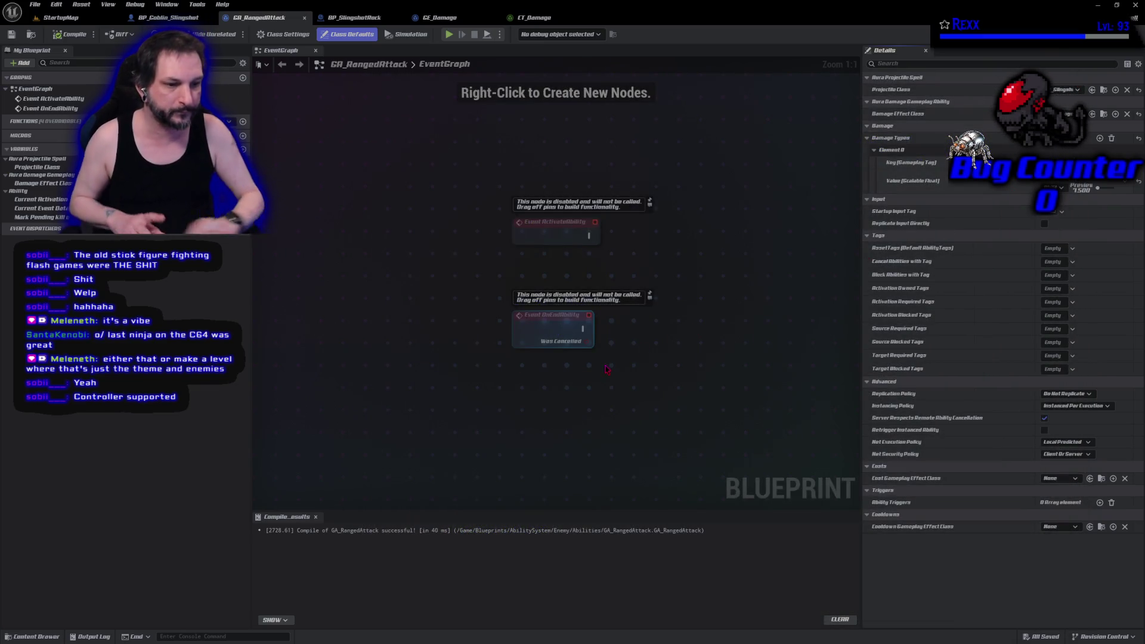
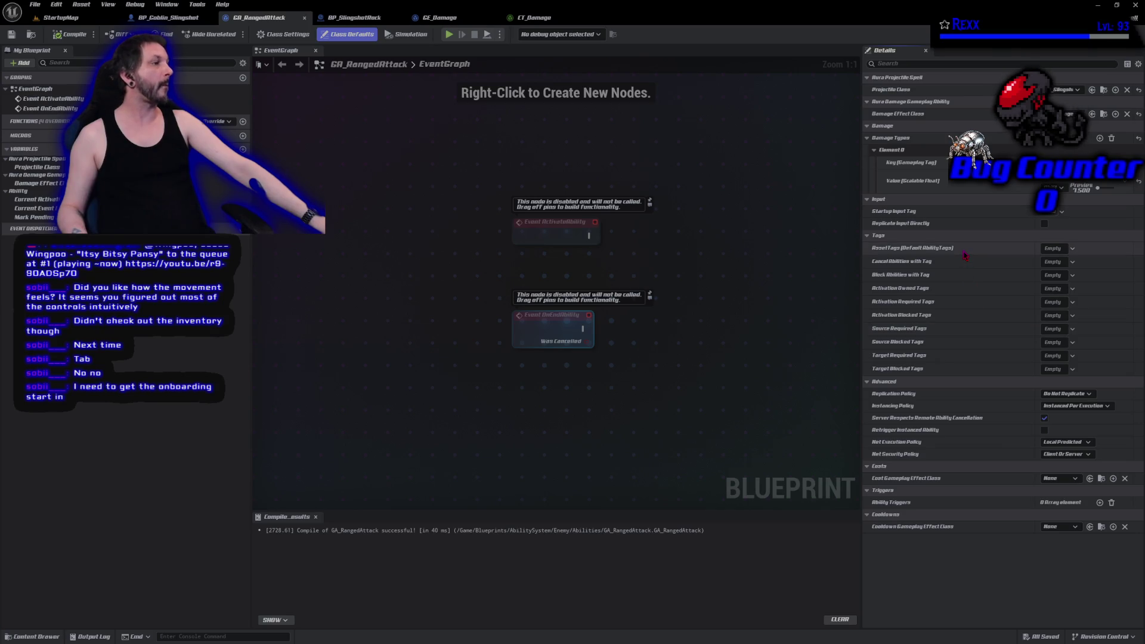
- Tag the GA_RangedAttack ability with Abilities.Attack in its AssetTags
click(1055, 262)
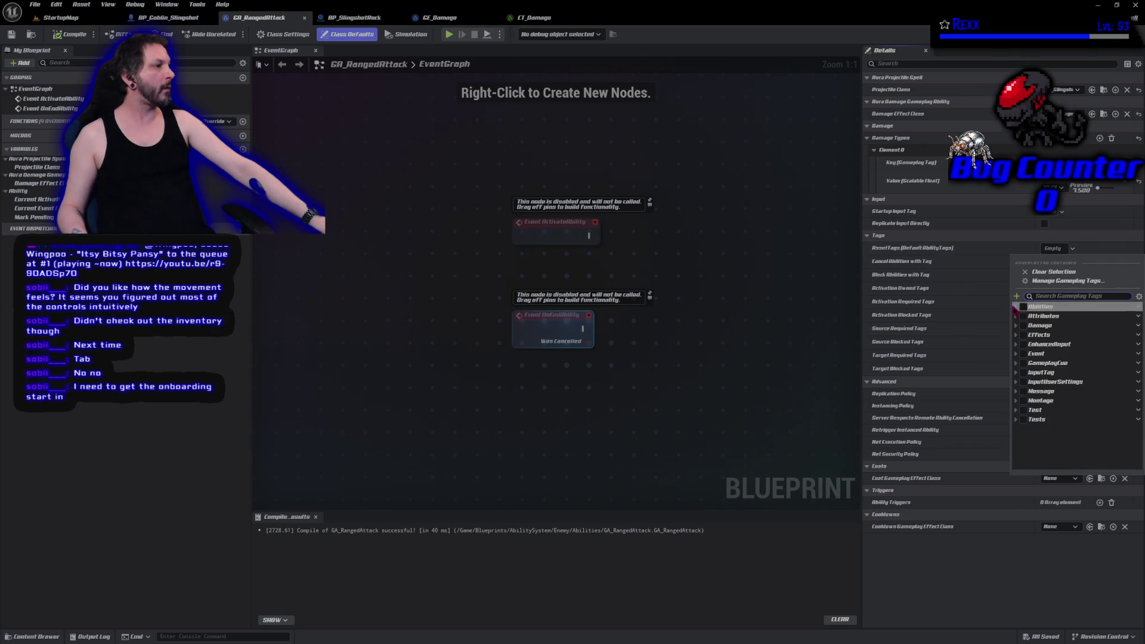
click(1016, 306)
click(1028, 316)
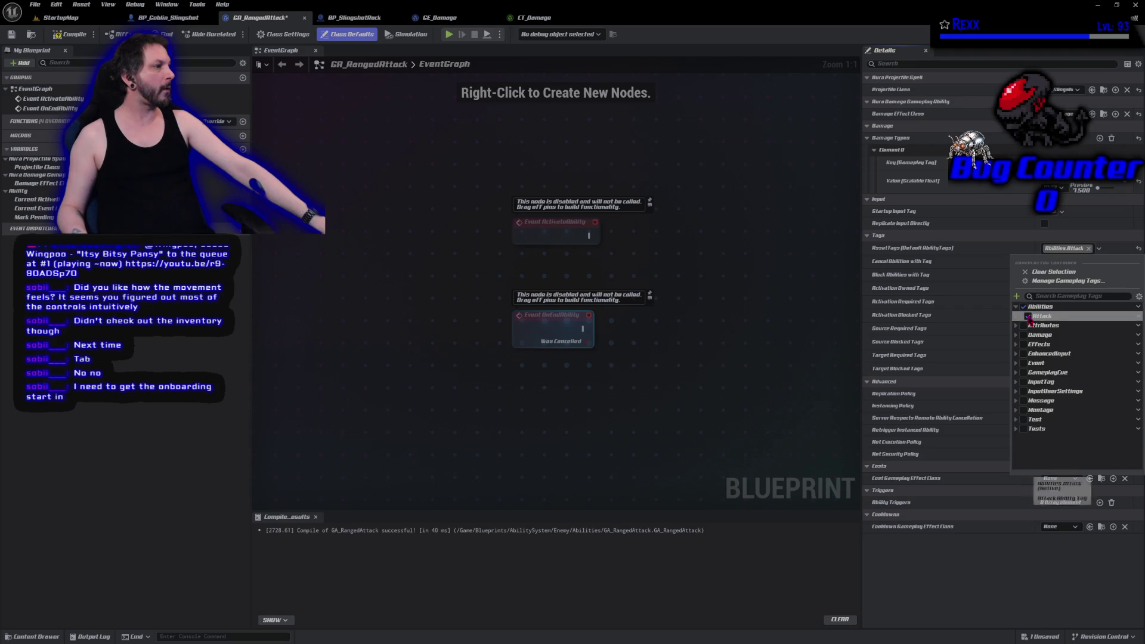
click(751, 235)
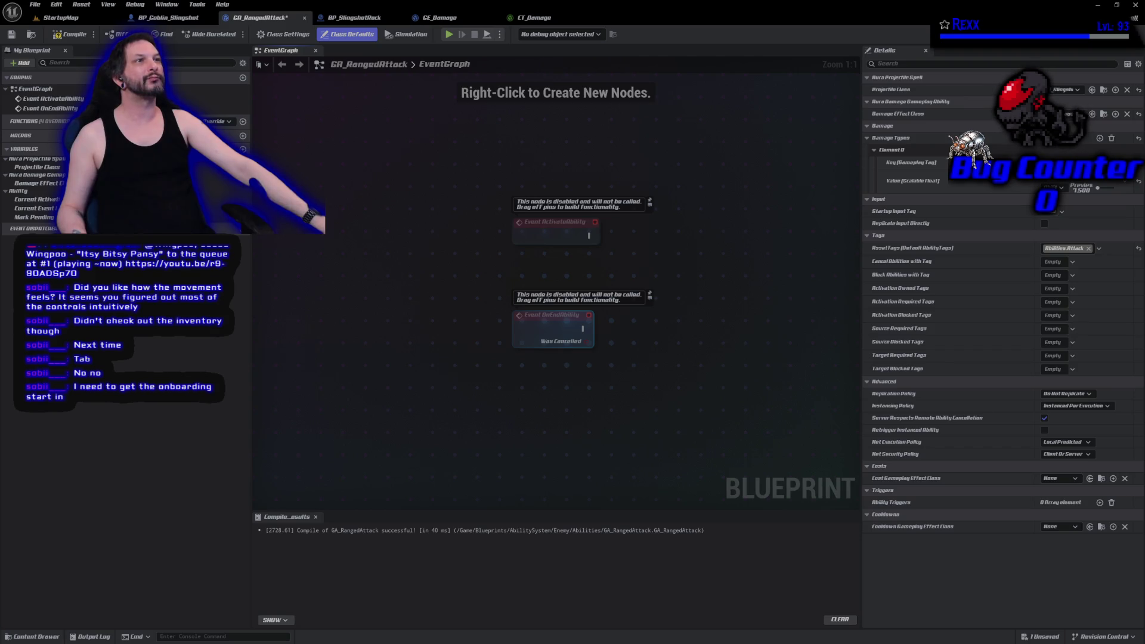
- Compile and save the GA_RangedAttack blueprint
click(71, 34)
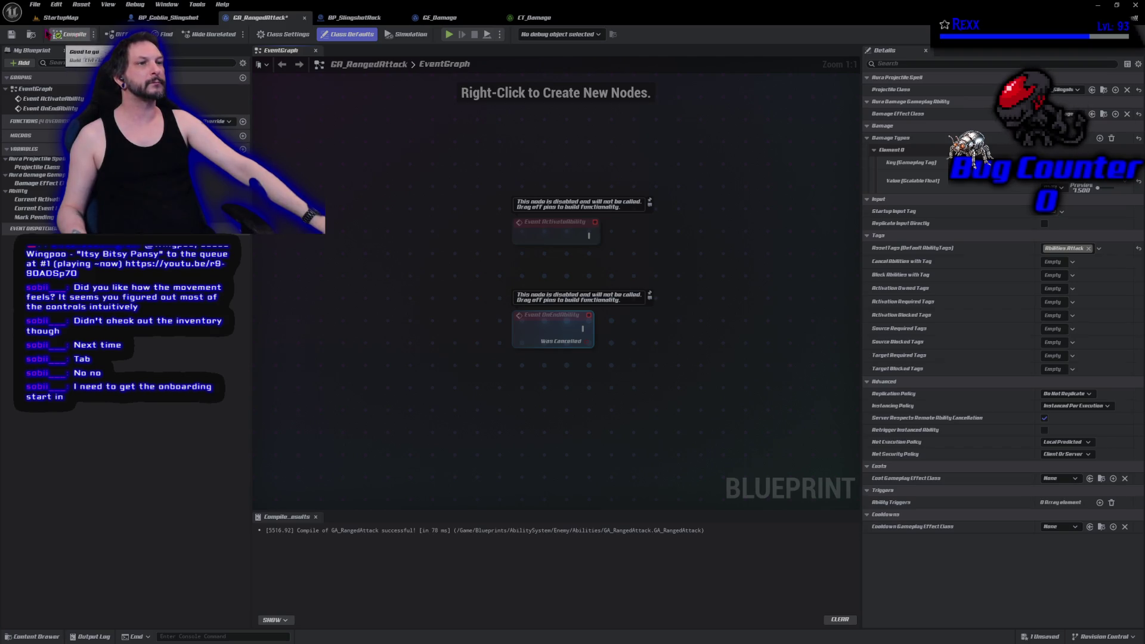
click(10, 34)
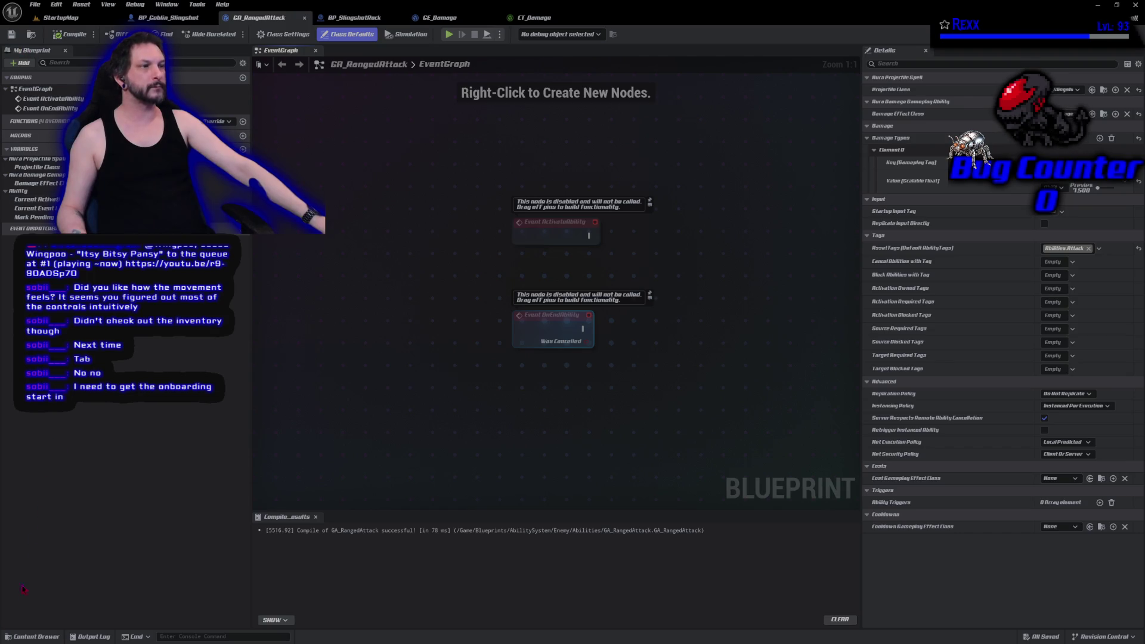
click(33, 637)
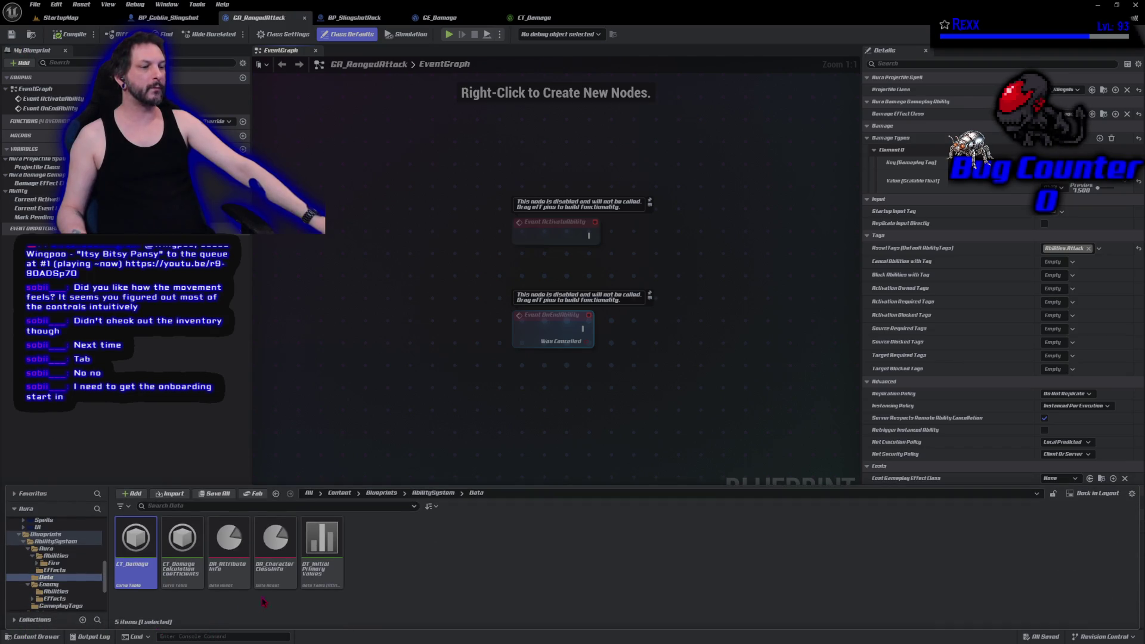
- Add GA_RangedAttack as a Ranger startup ability in DA_CharacterClassInfo and save the asset
double_click(278, 568)
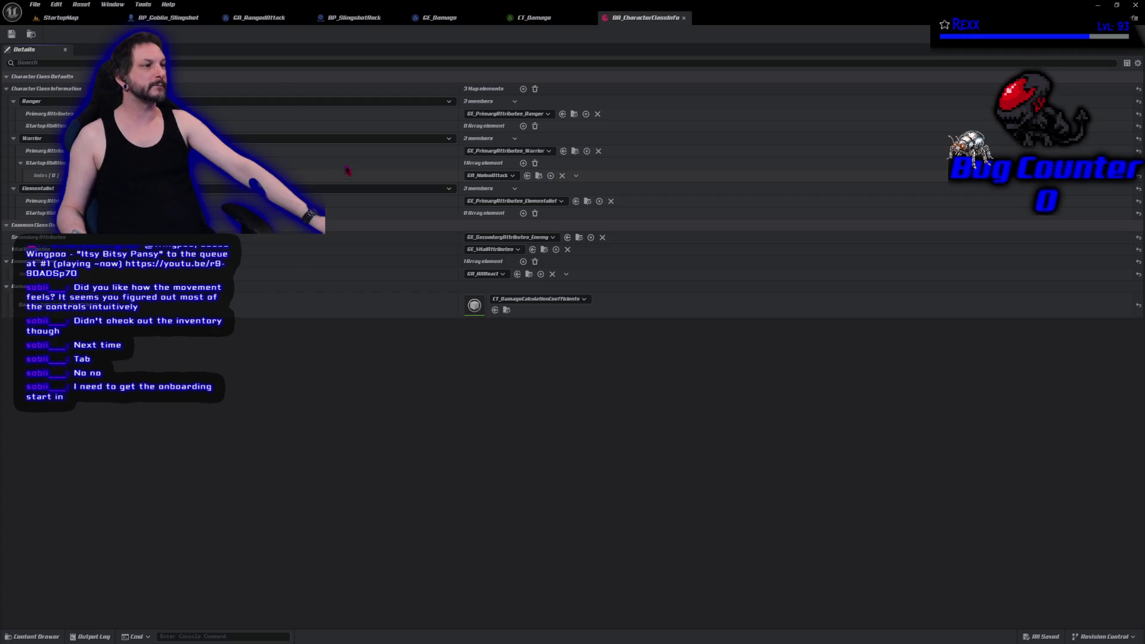
click(523, 126)
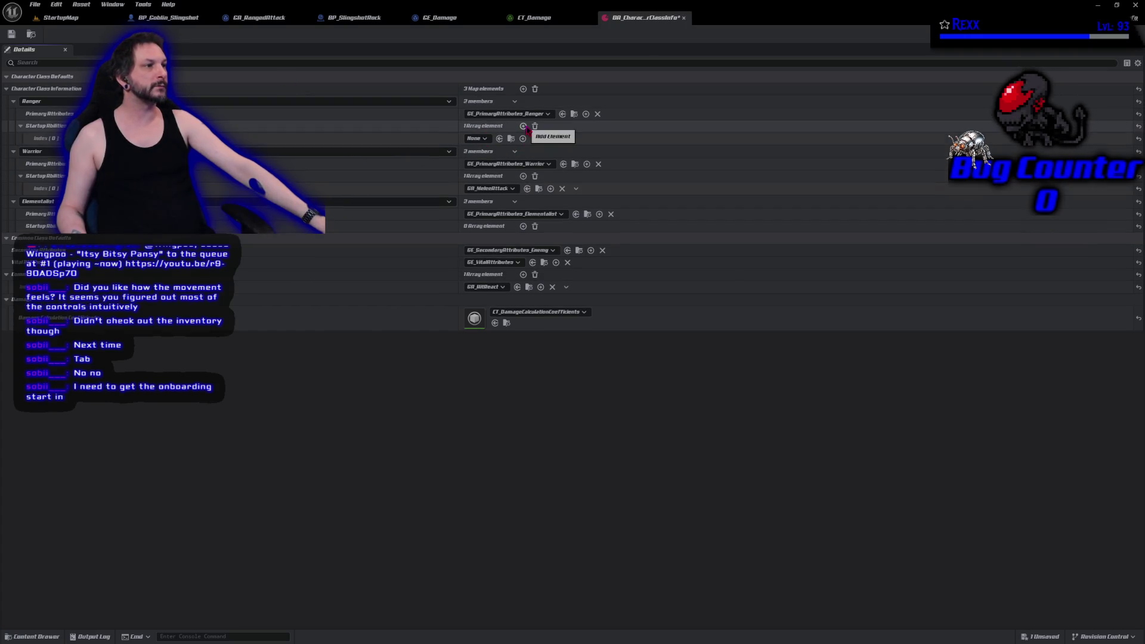
click(476, 139)
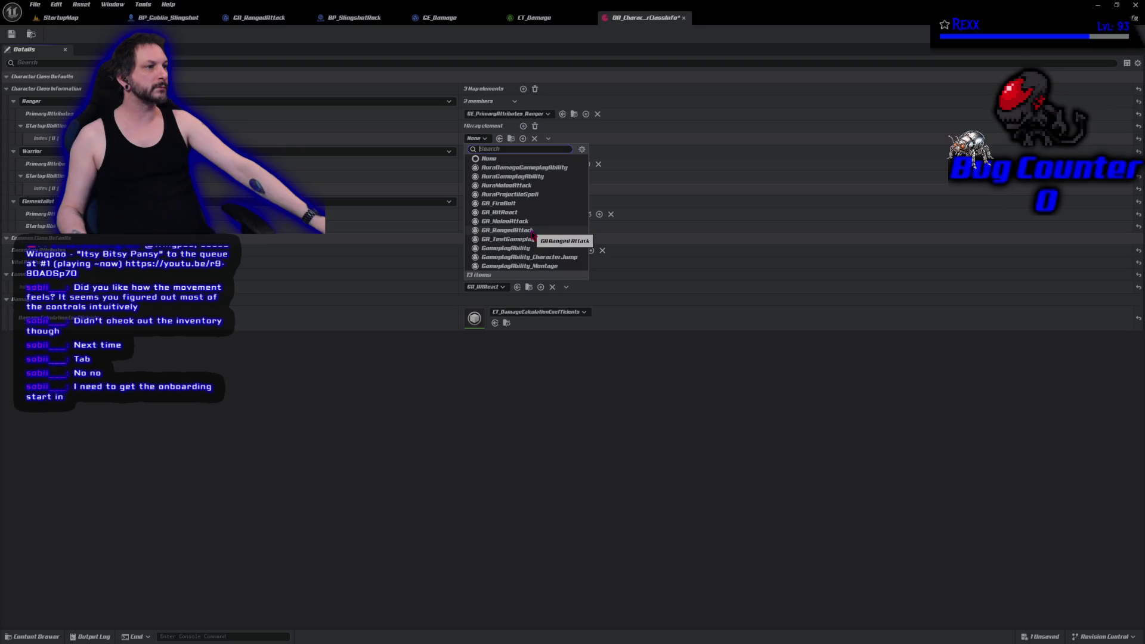
click(533, 230)
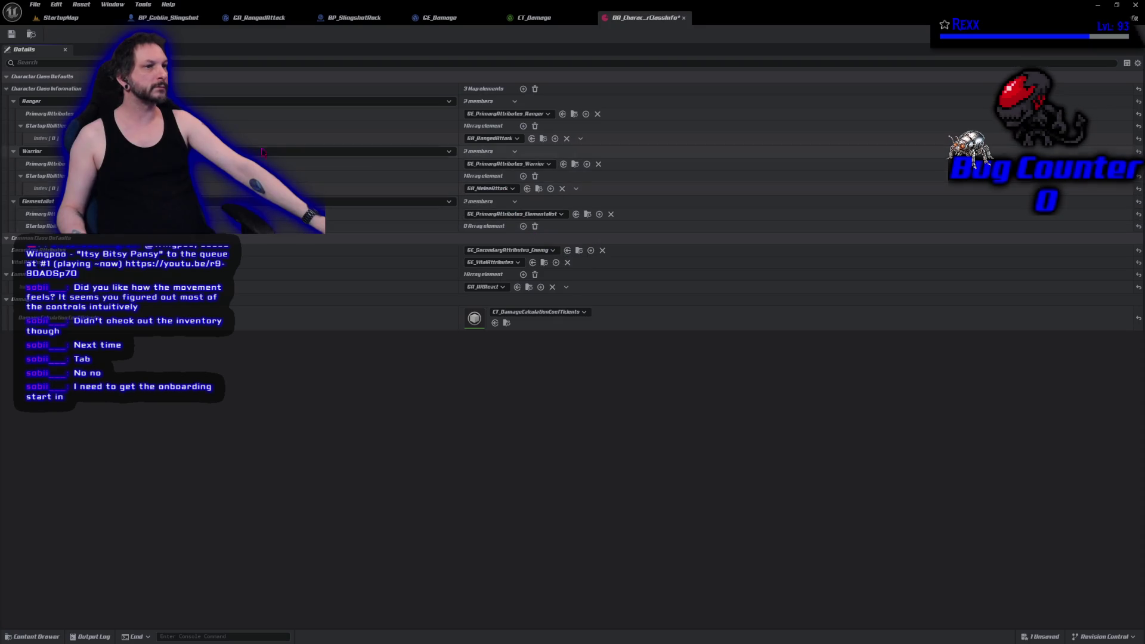
click(11, 35)
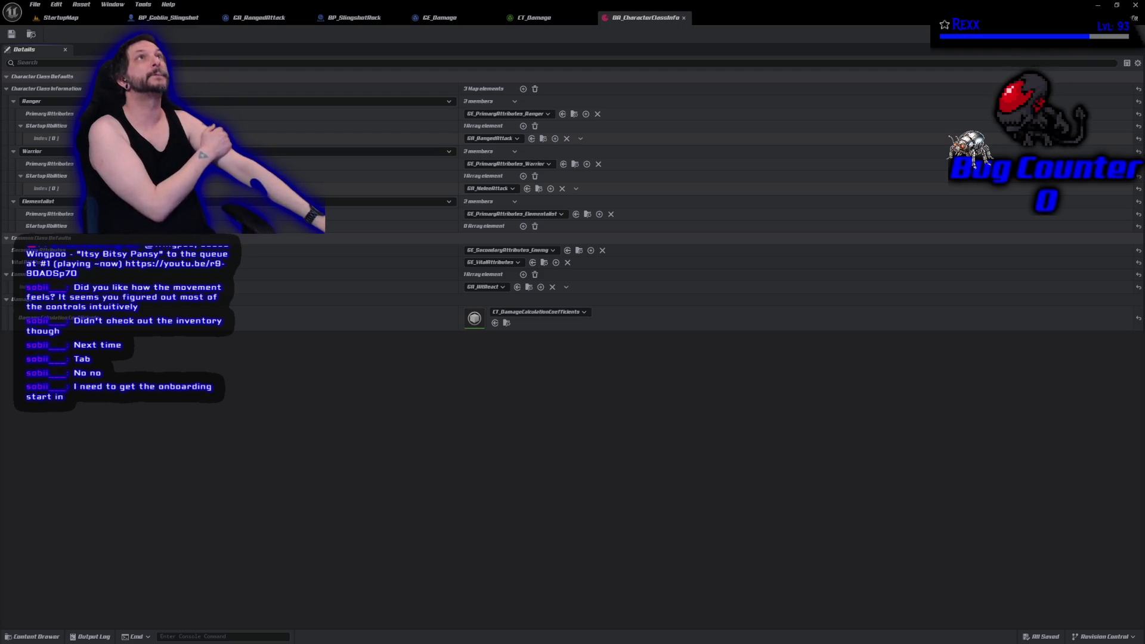
click(259, 17)
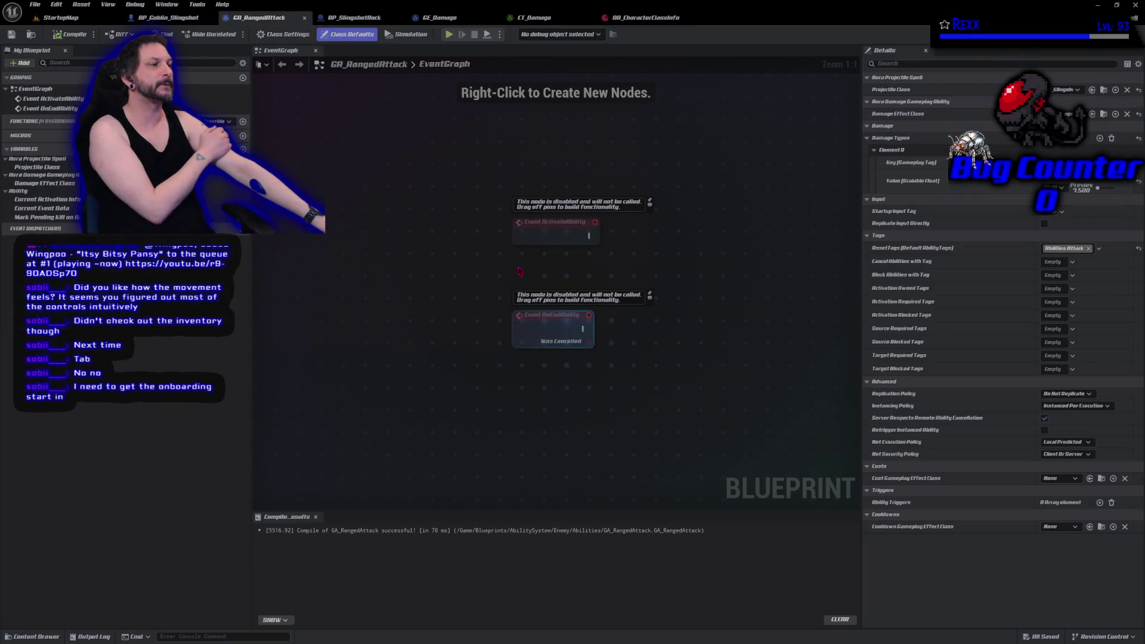
- Wire a new Draw Debug Sphere node to Event ActivateAbility's execution output
mouse_move(593, 234)
mouse_down()
mouse_move(648, 235)
mouse_move(671, 250)
mouse_move(668, 237)
mouse_up()
text(dr)
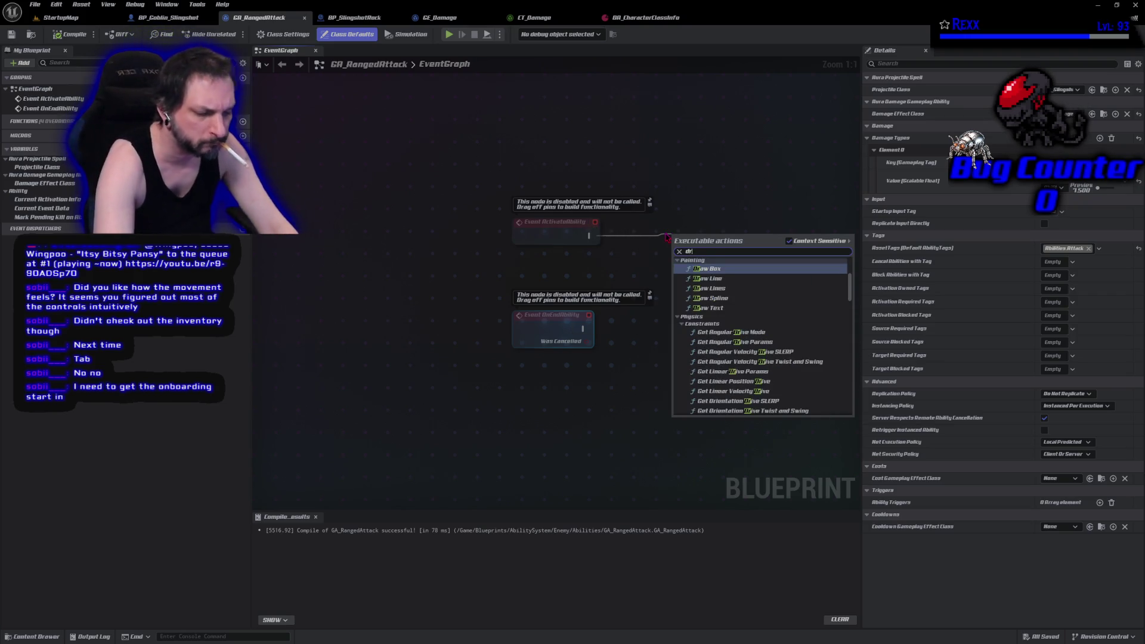
text(aw debug sphere)
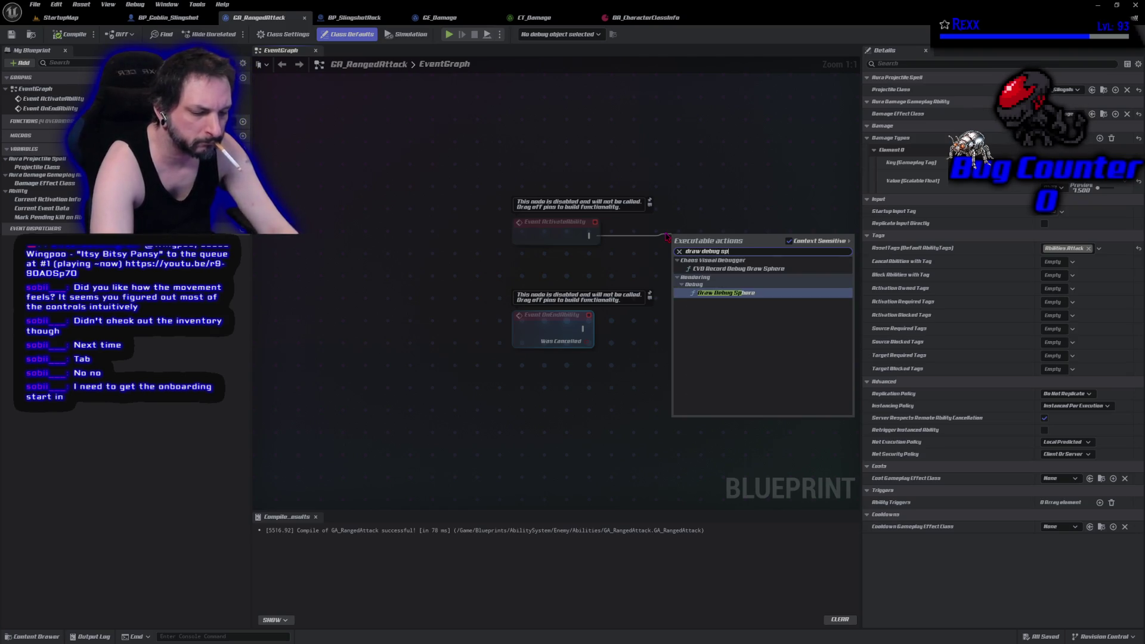
key(Return)
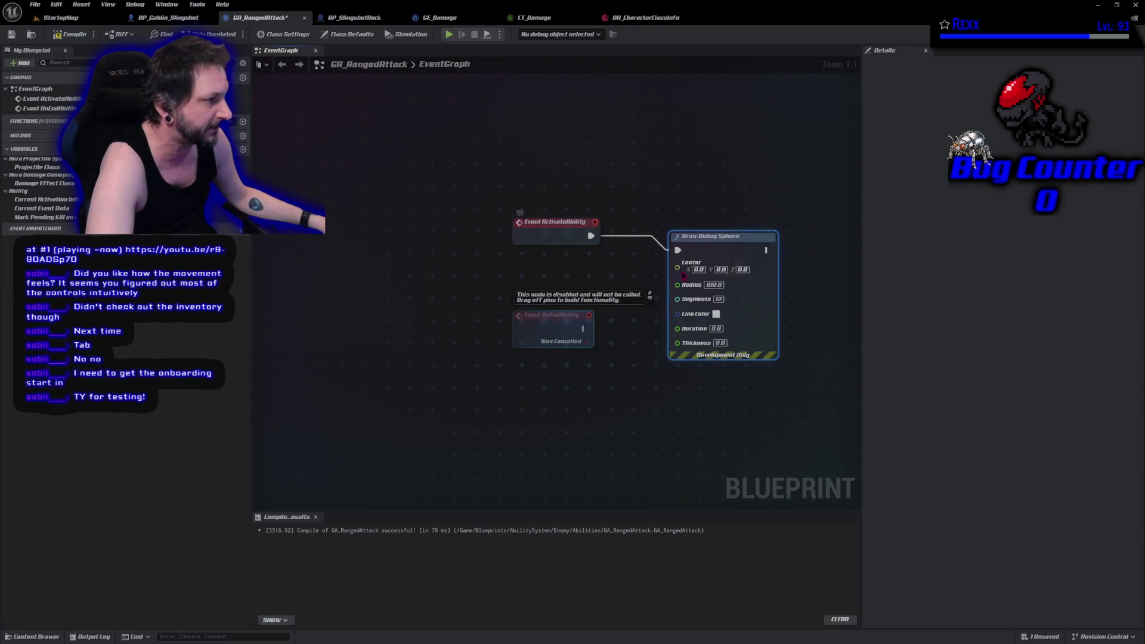
mouse_move(707, 249)
mouse_down()
mouse_move(684, 235)
mouse_move(700, 233)
mouse_up()
mouse_move(688, 415)
mouse_down()
mouse_move(525, 412)
mouse_move(500, 428)
mouse_move(529, 432)
mouse_up()
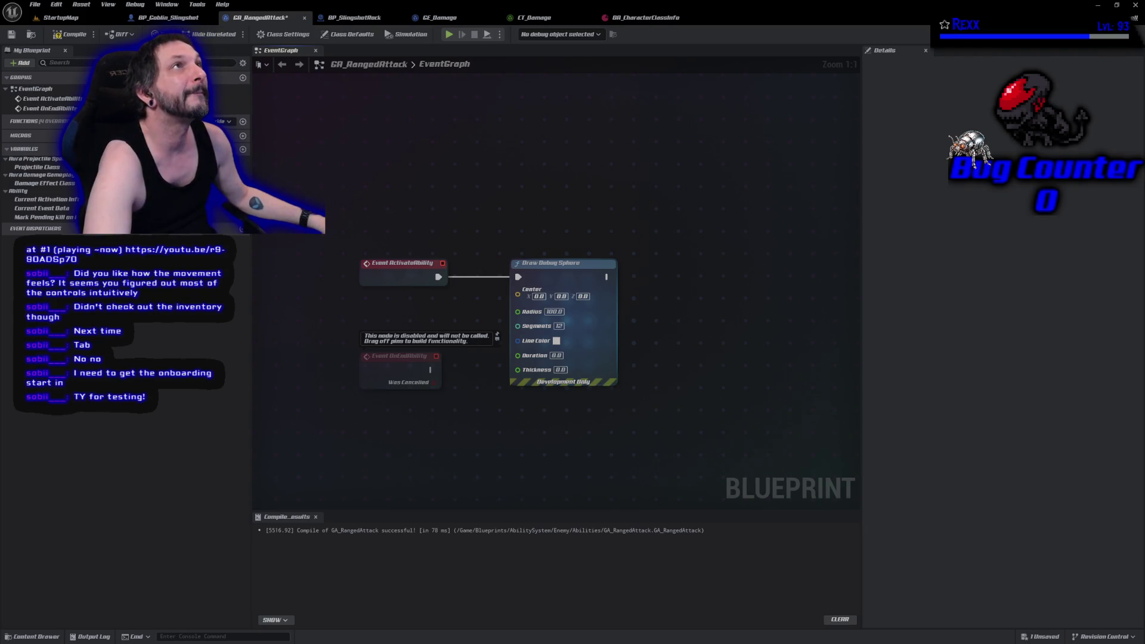
right_click(494, 194)
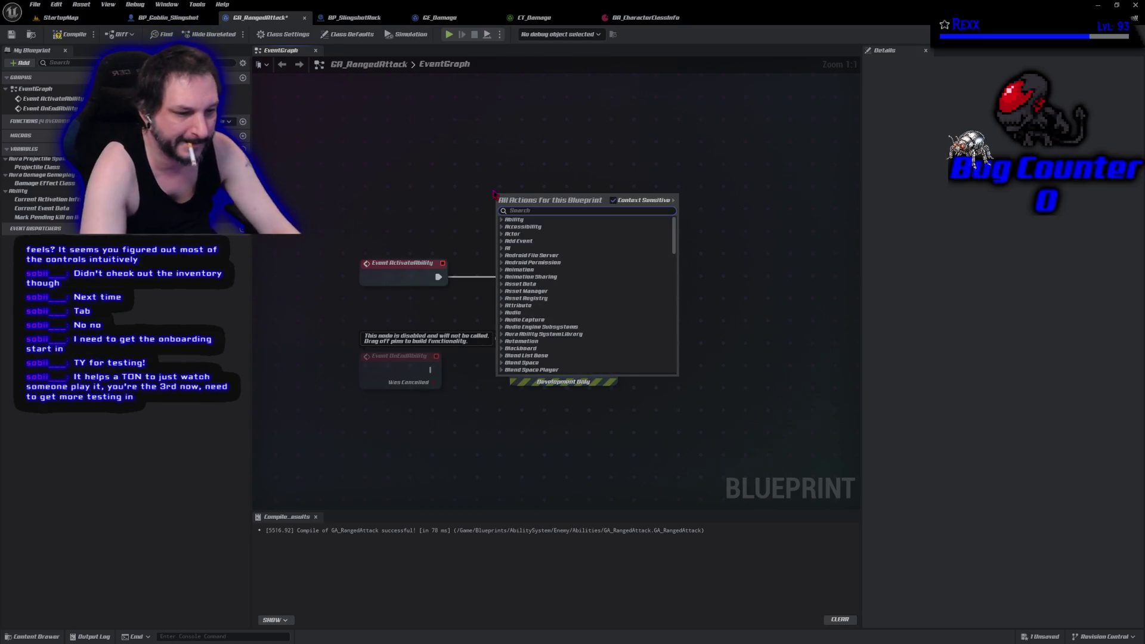
- Add a Get Avatar Actor From Actor Info node below Event OnEndAbility
text(get)
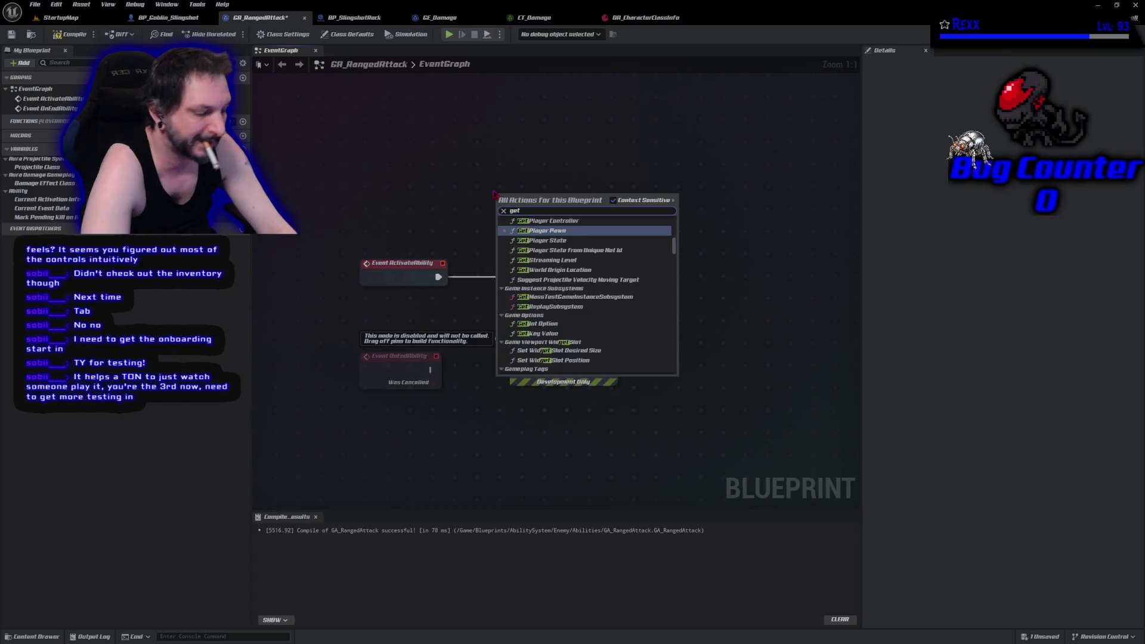
text( avatar)
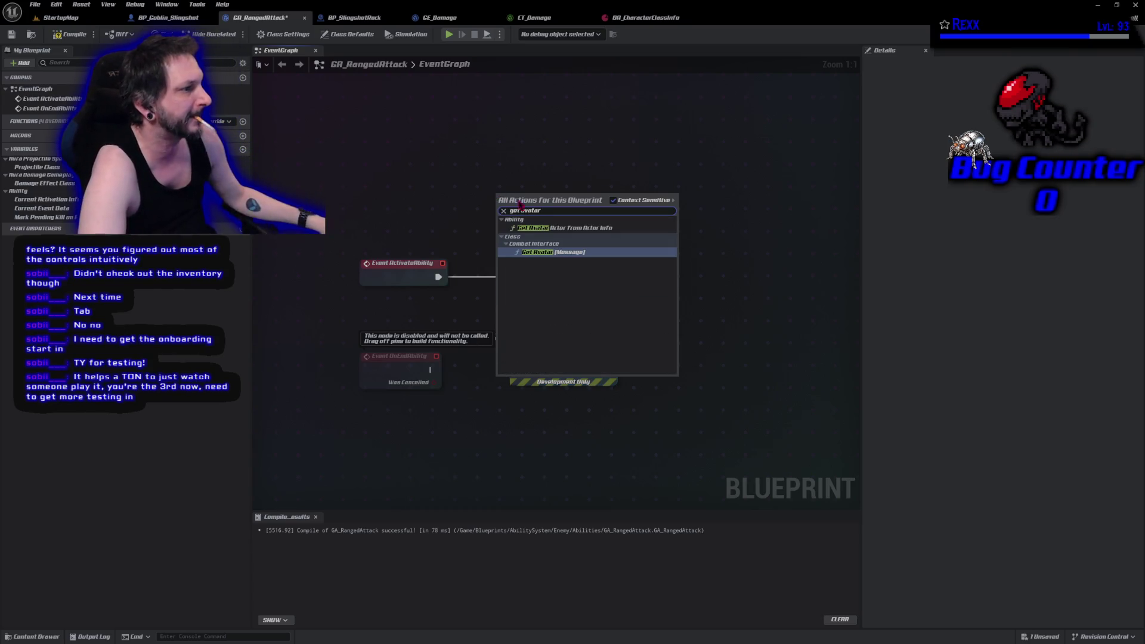
click(555, 228)
mouse_move(553, 210)
mouse_down()
mouse_move(408, 458)
mouse_move(382, 425)
mouse_up()
mouse_move(517, 469)
mouse_down()
mouse_move(537, 374)
mouse_move(507, 393)
mouse_up()
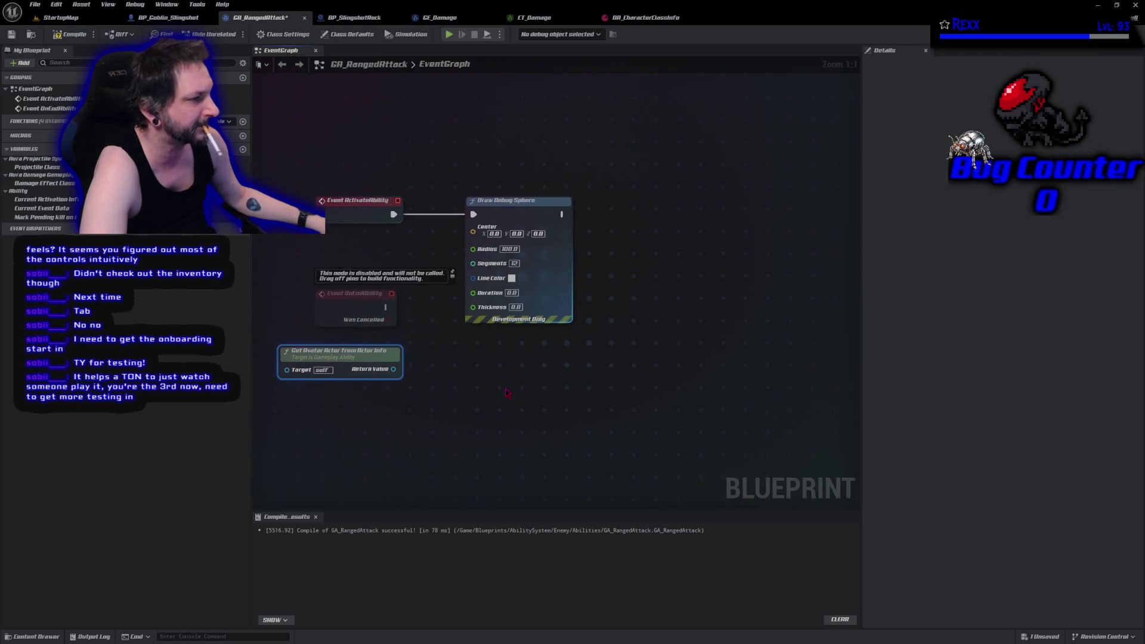
- Feed the avatar's Get Actor Location into the sphere's Center and set Radius to 50
drag(393, 371, 432, 379)
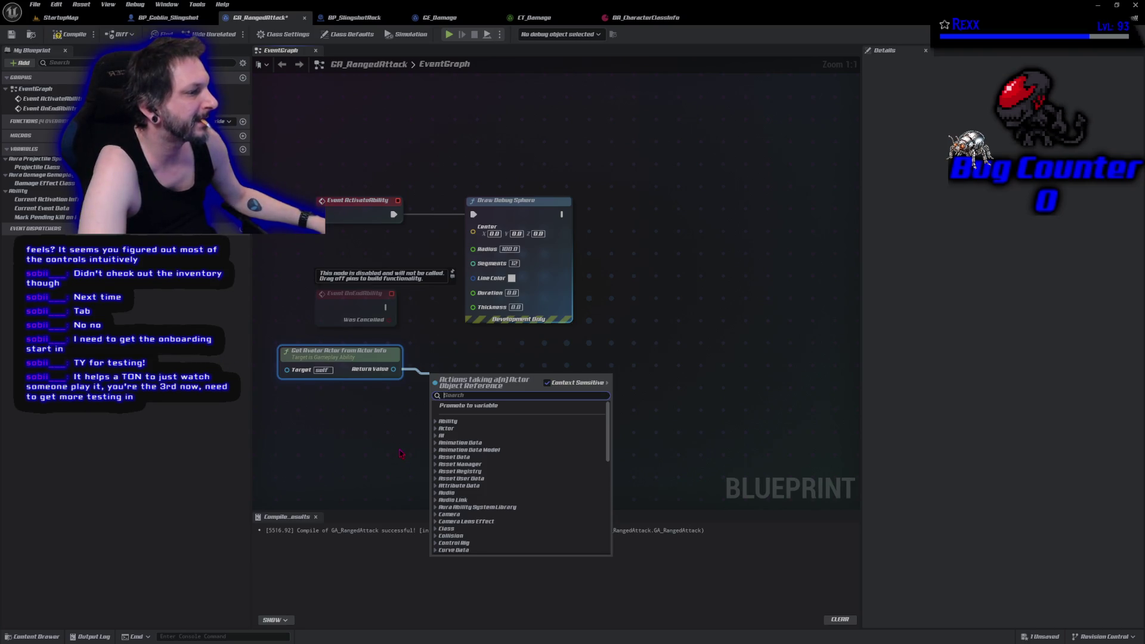
text(get actor loc)
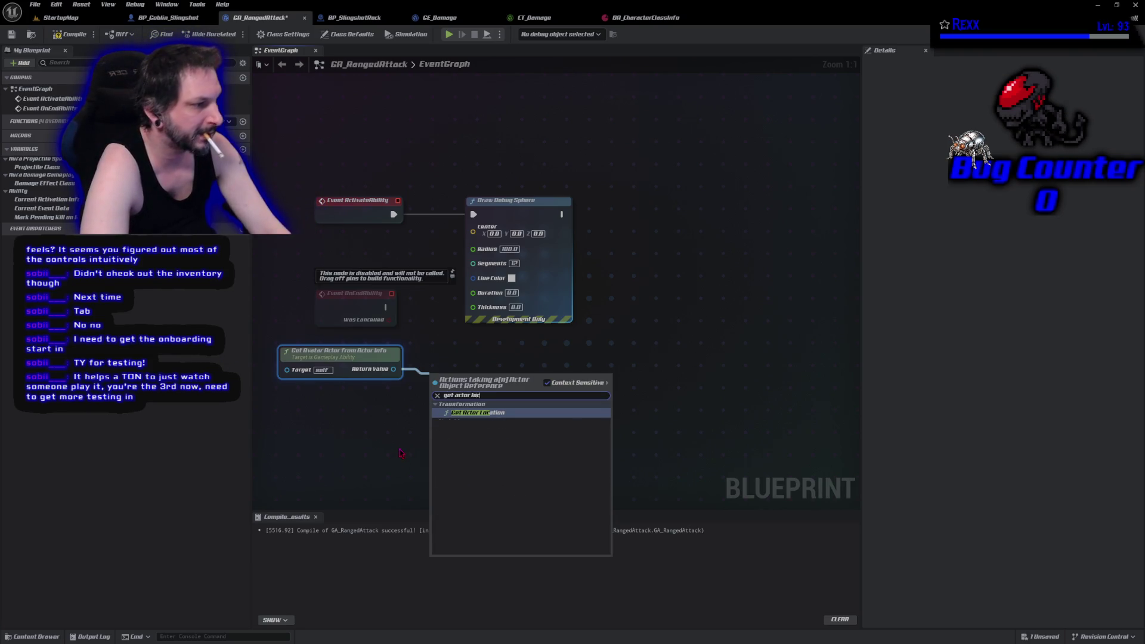
key(Escape)
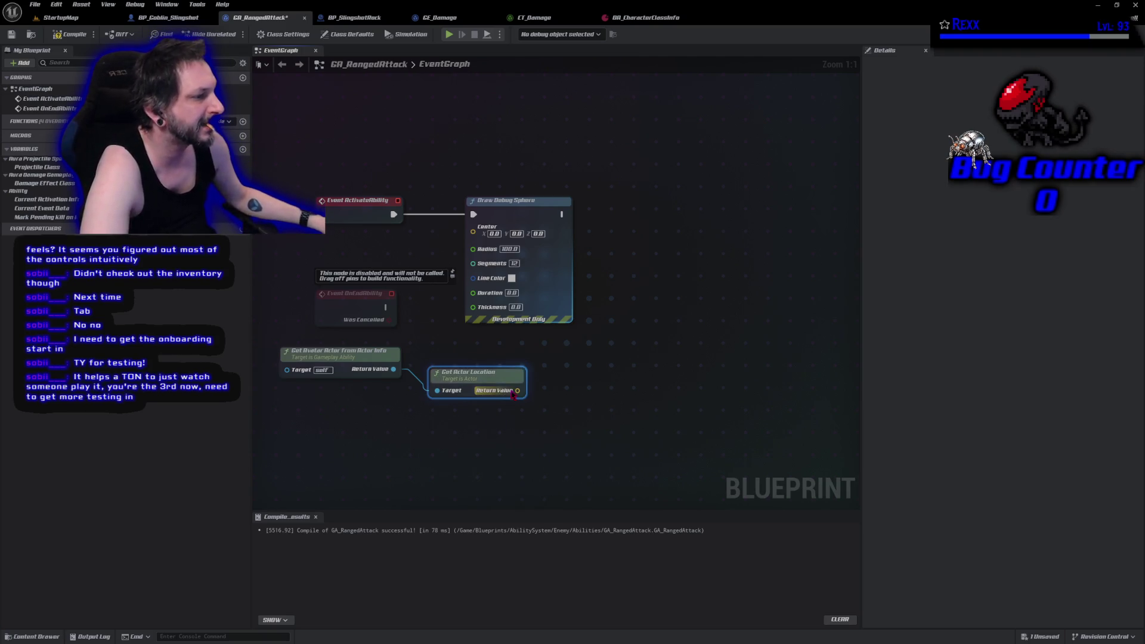
drag(517, 390, 473, 230)
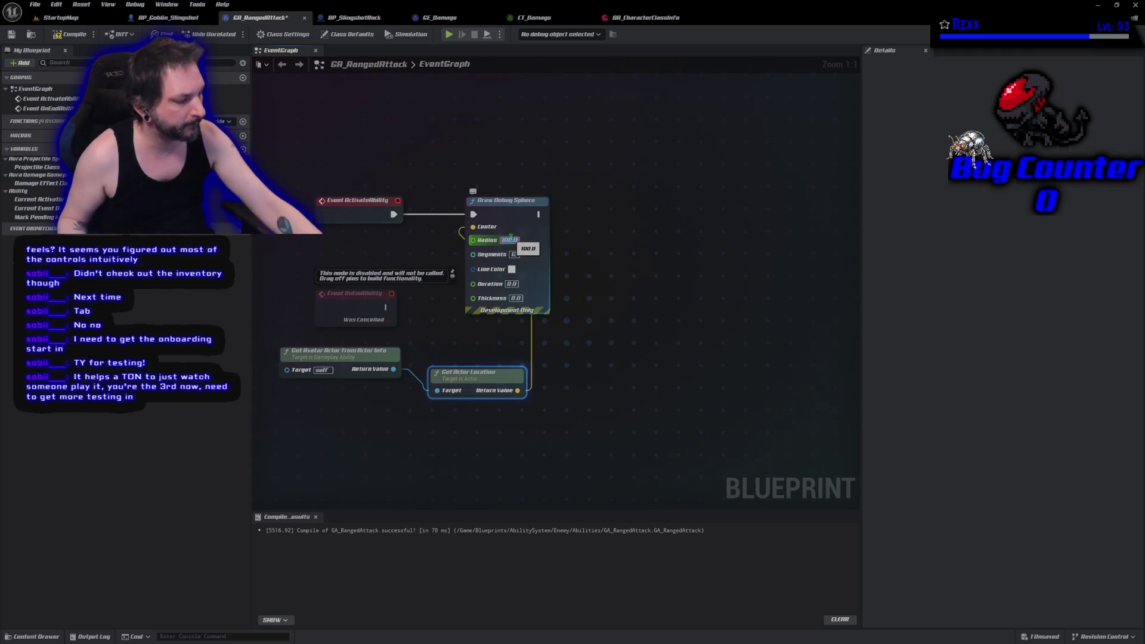
text(50)
key(Return)
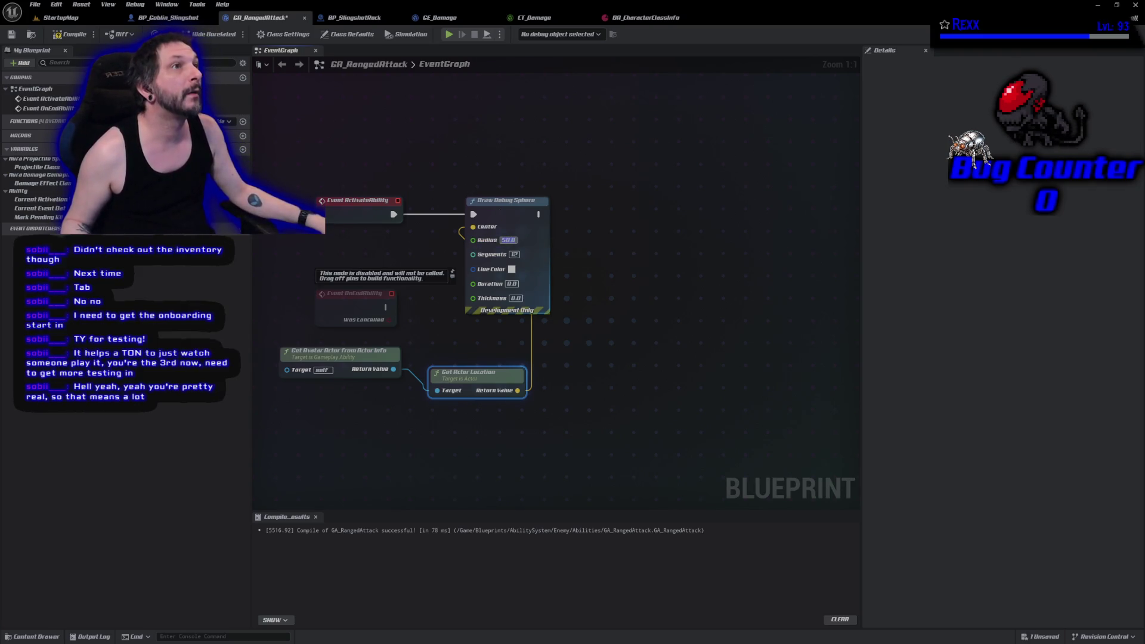
- Set the Draw Debug Sphere Line Color to dark red hex 751D1D
click(512, 270)
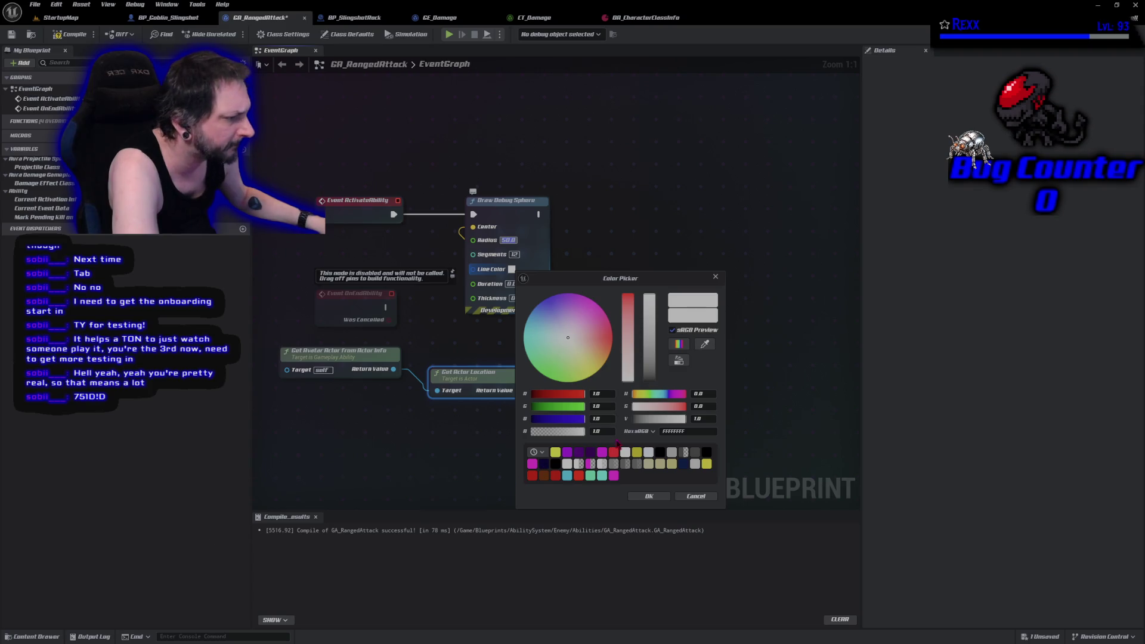
click(689, 432)
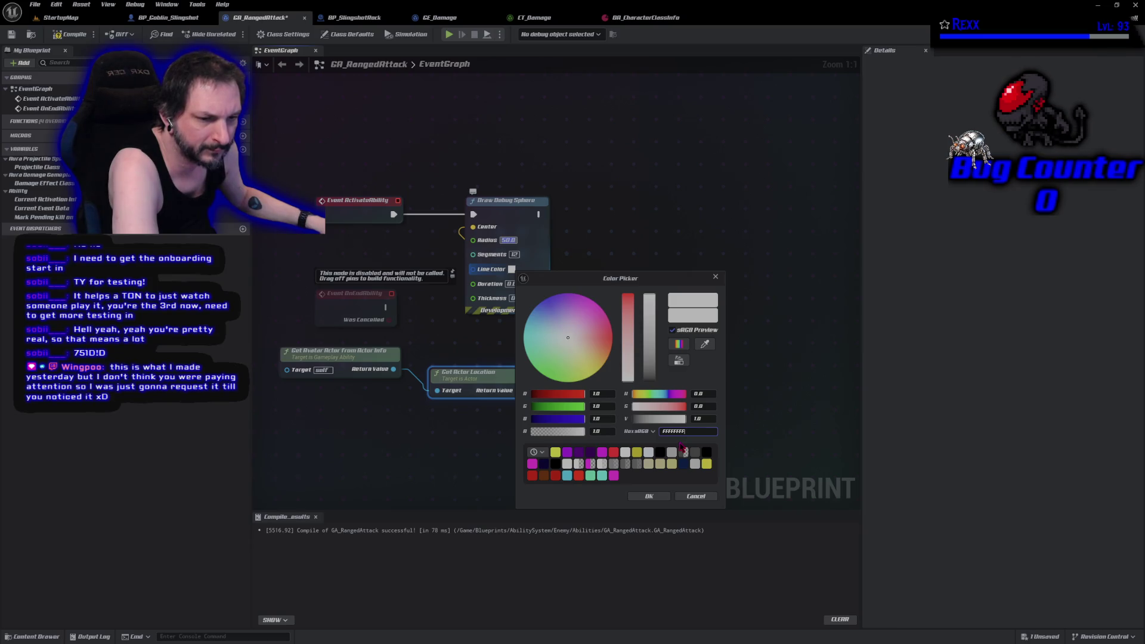
double_click(695, 431)
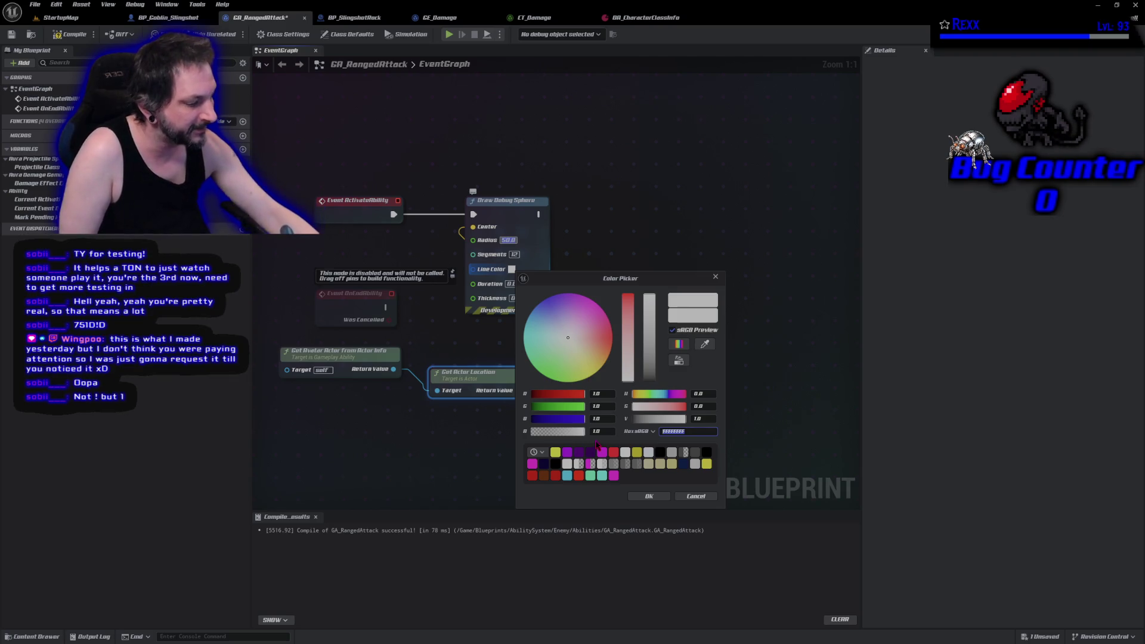
text(751)
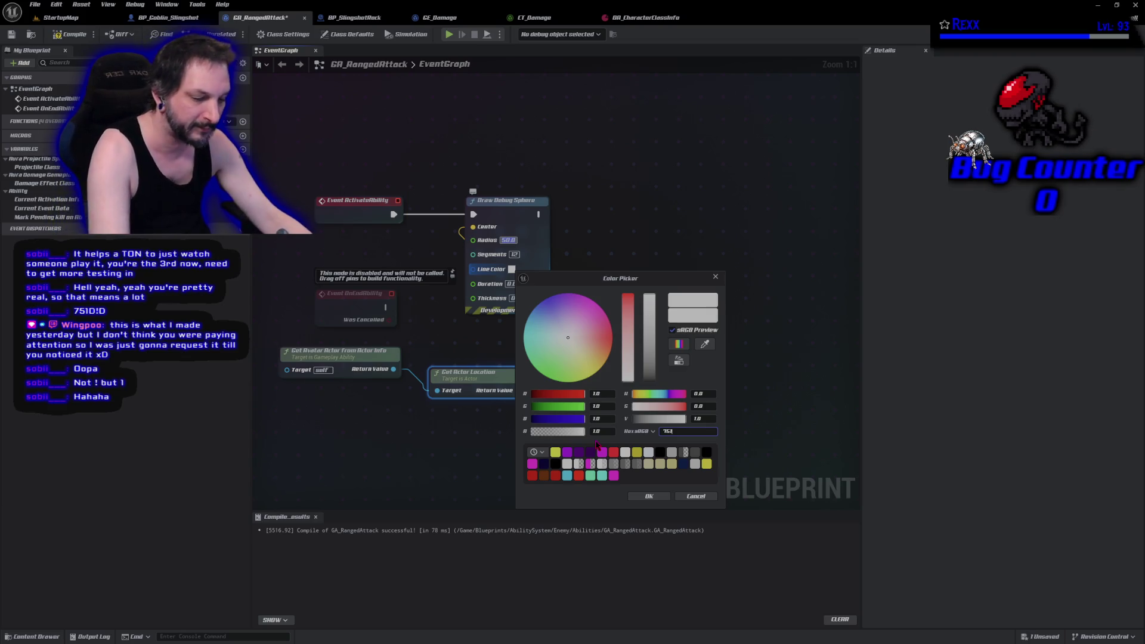
text(D1)
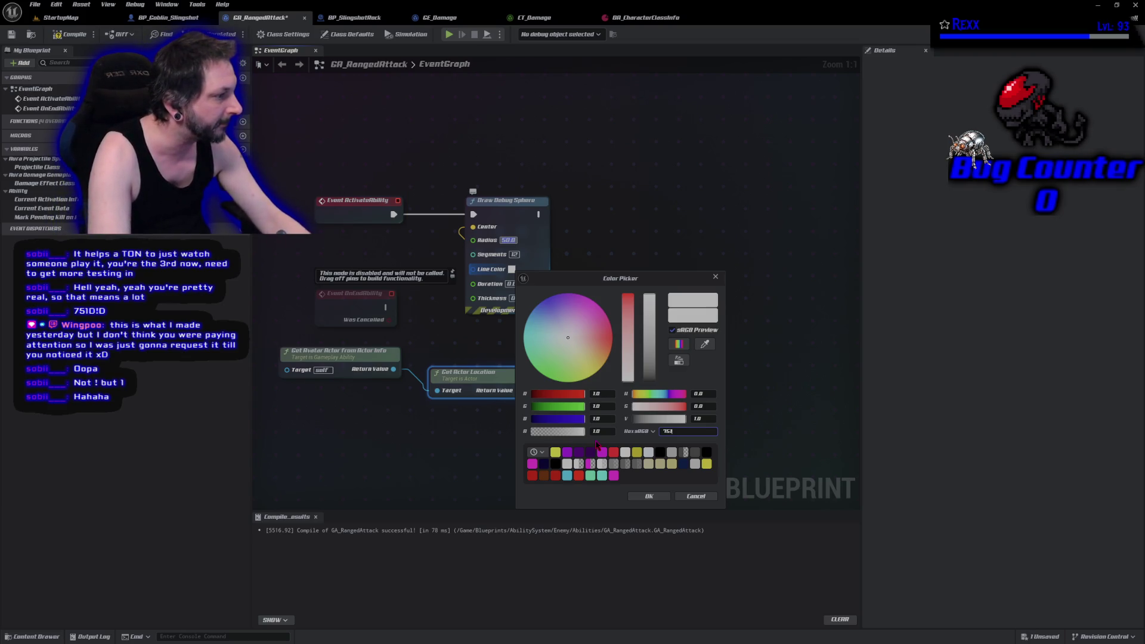
text(D)
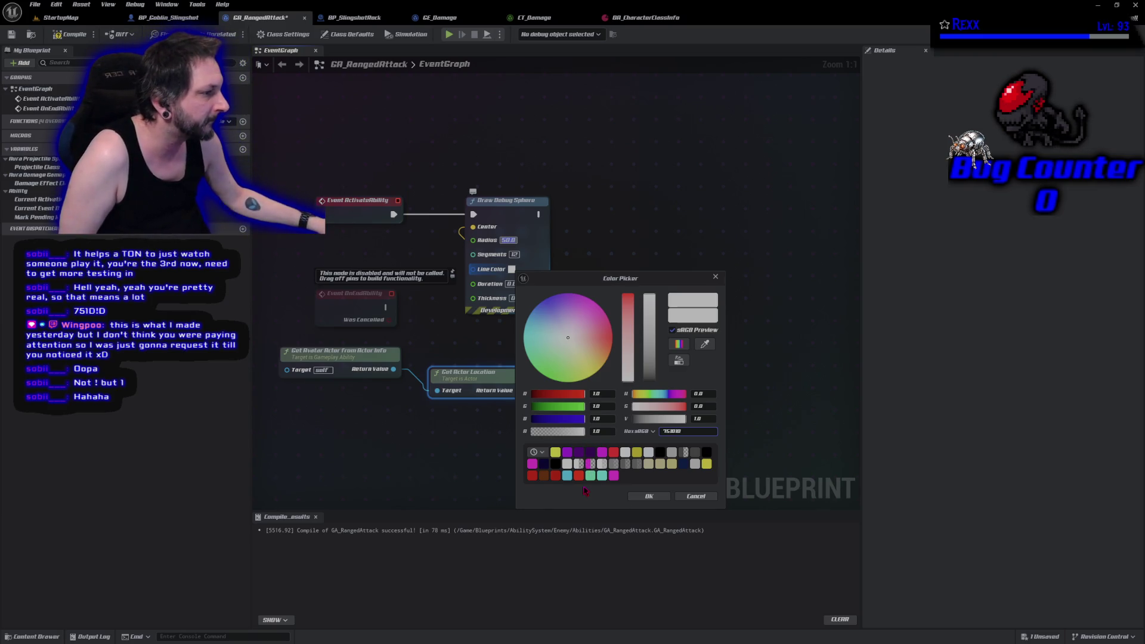
key(Return)
click(662, 498)
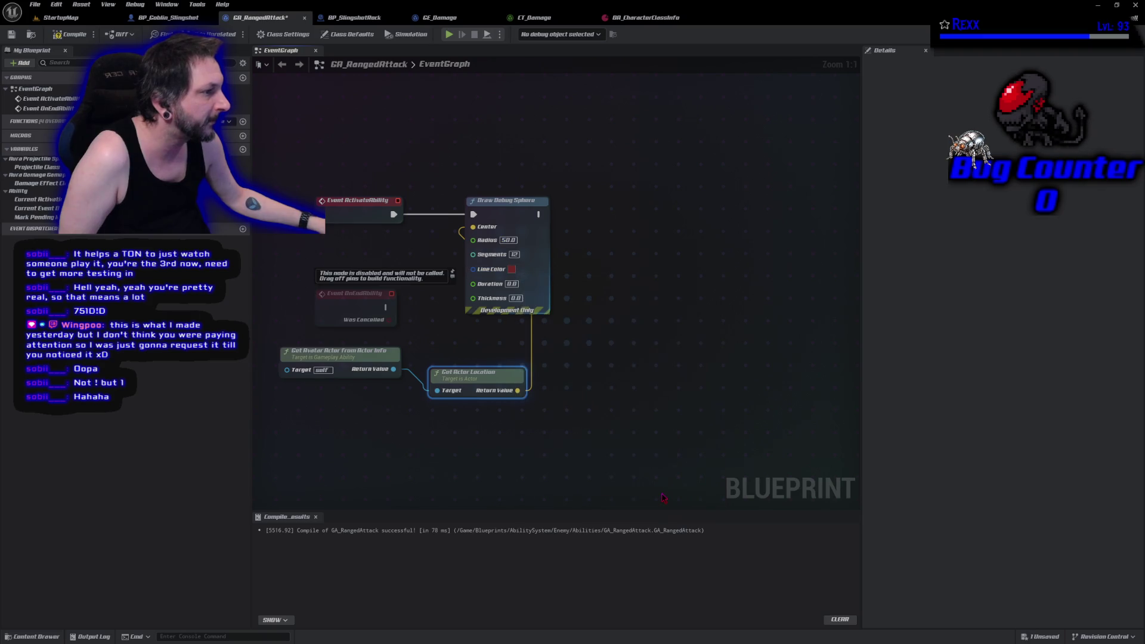
- Compile GA_RangedAttack and save all modified assets
click(70, 34)
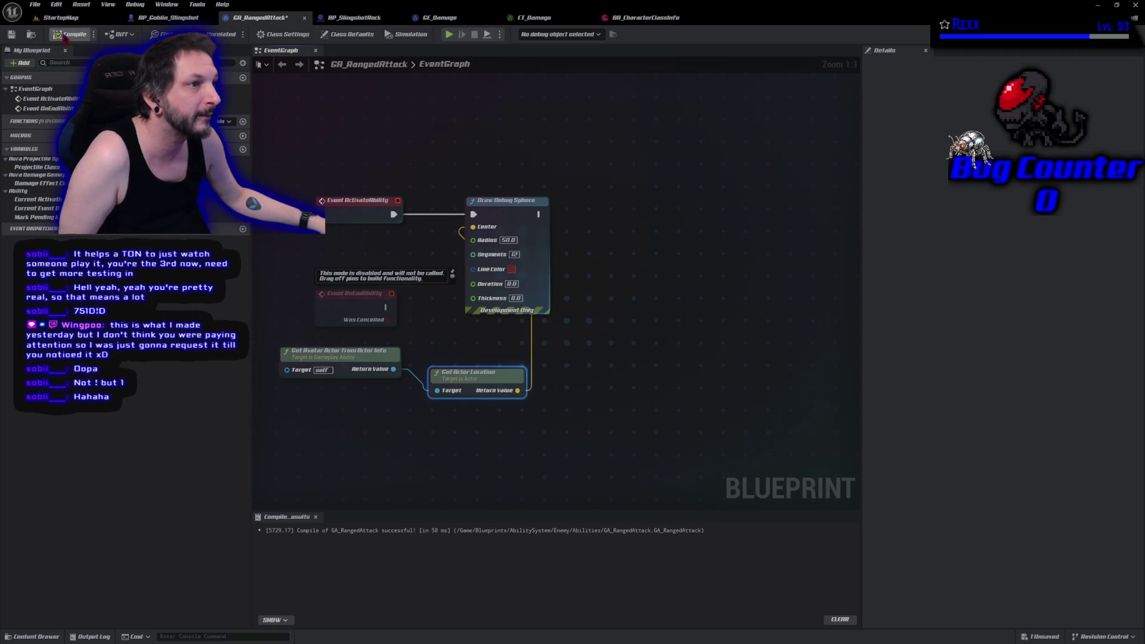
click(35, 4)
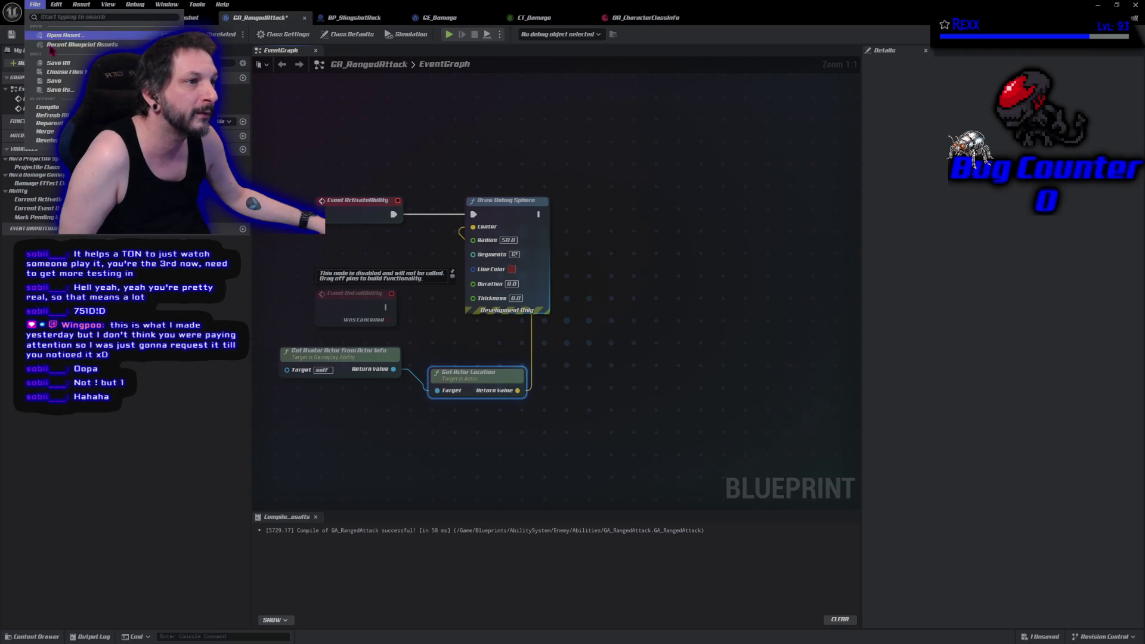
click(54, 63)
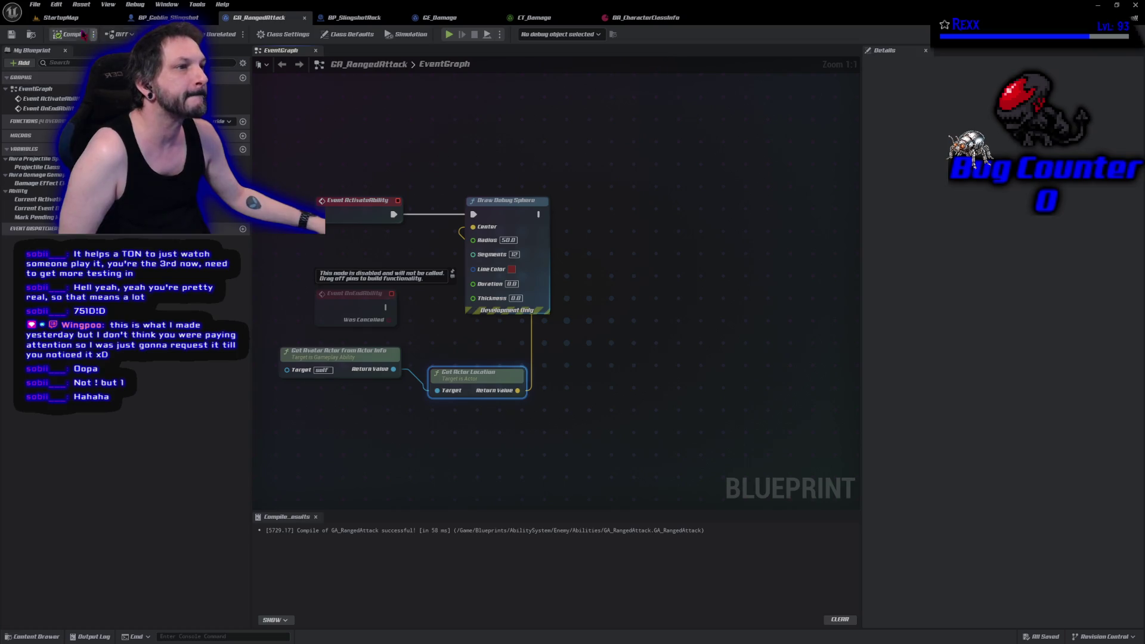
- Run a brief play test of StartupMap, then go back to GA_RangedAttack's graph
click(69, 20)
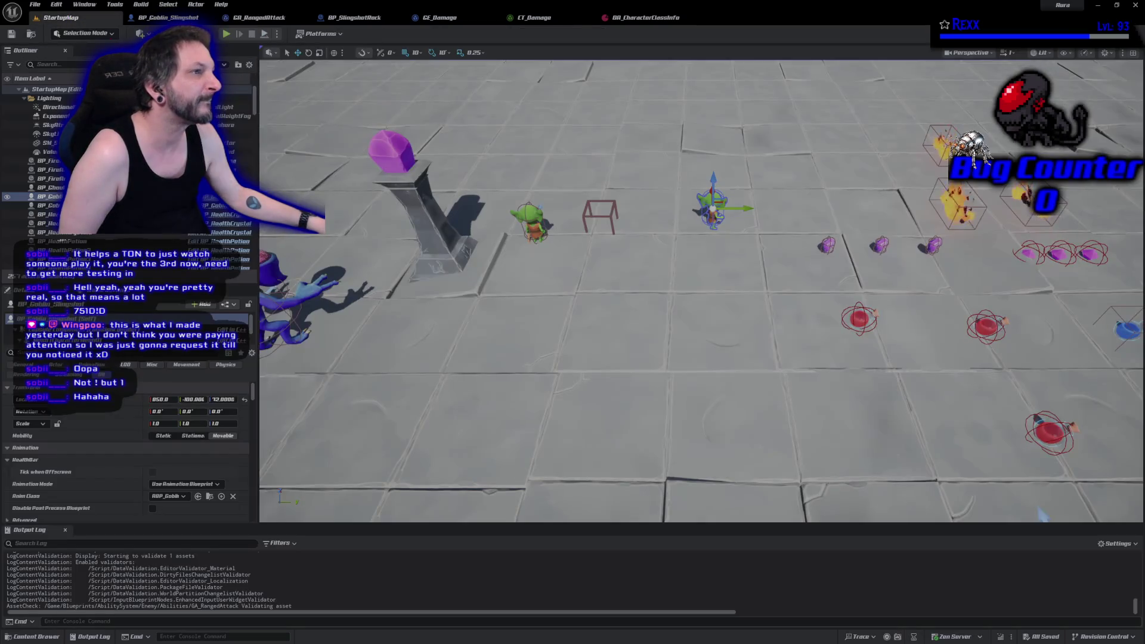
click(226, 34)
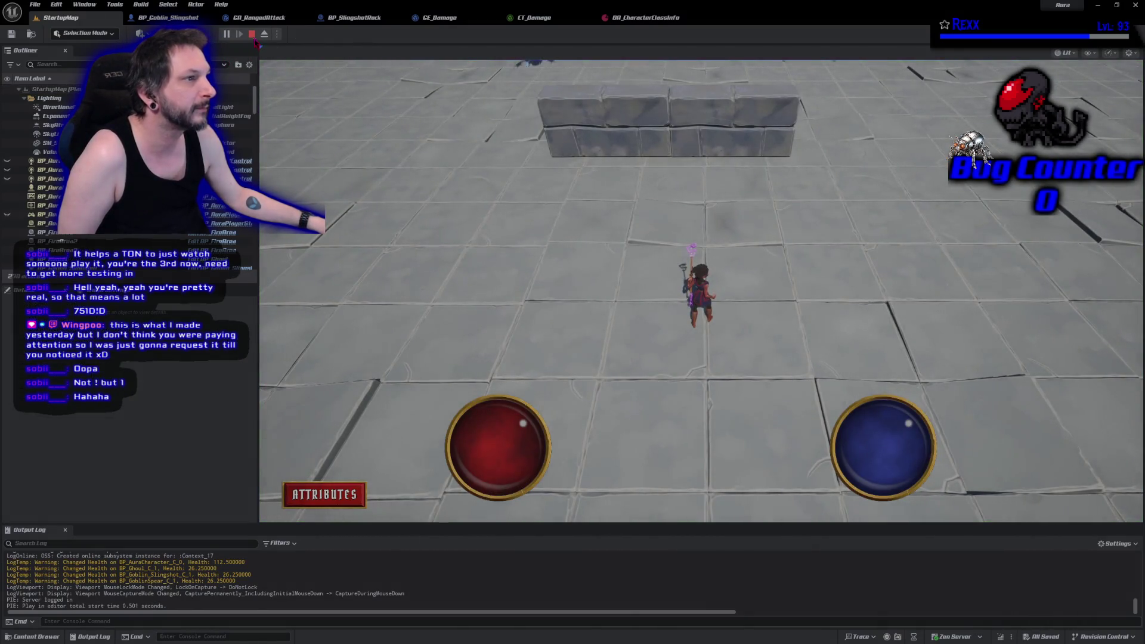
key(Escape)
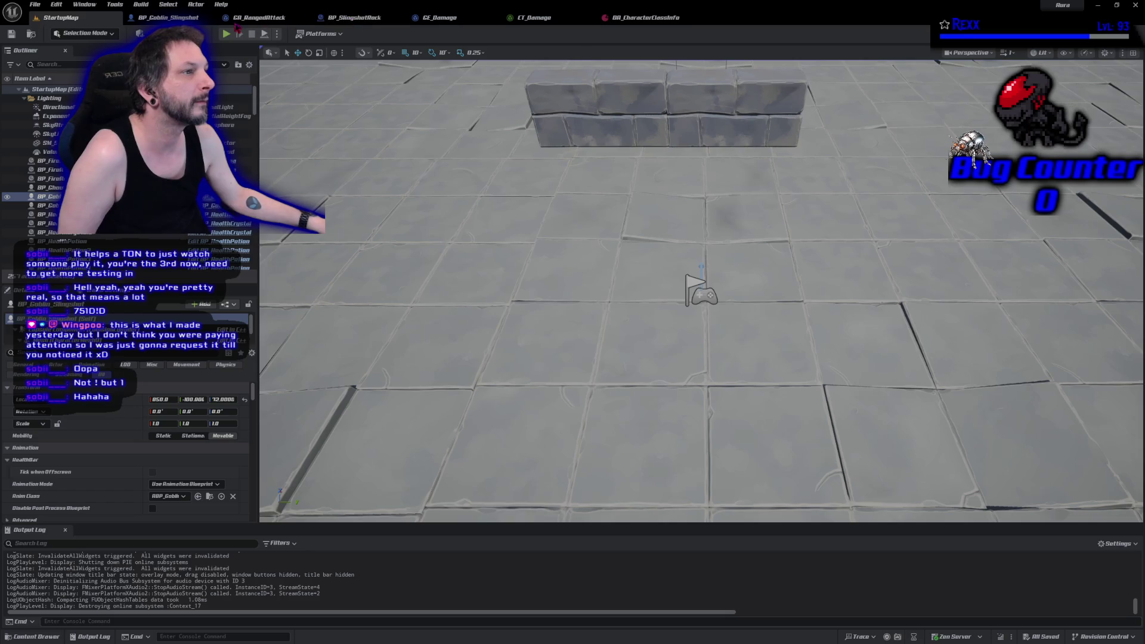
click(259, 17)
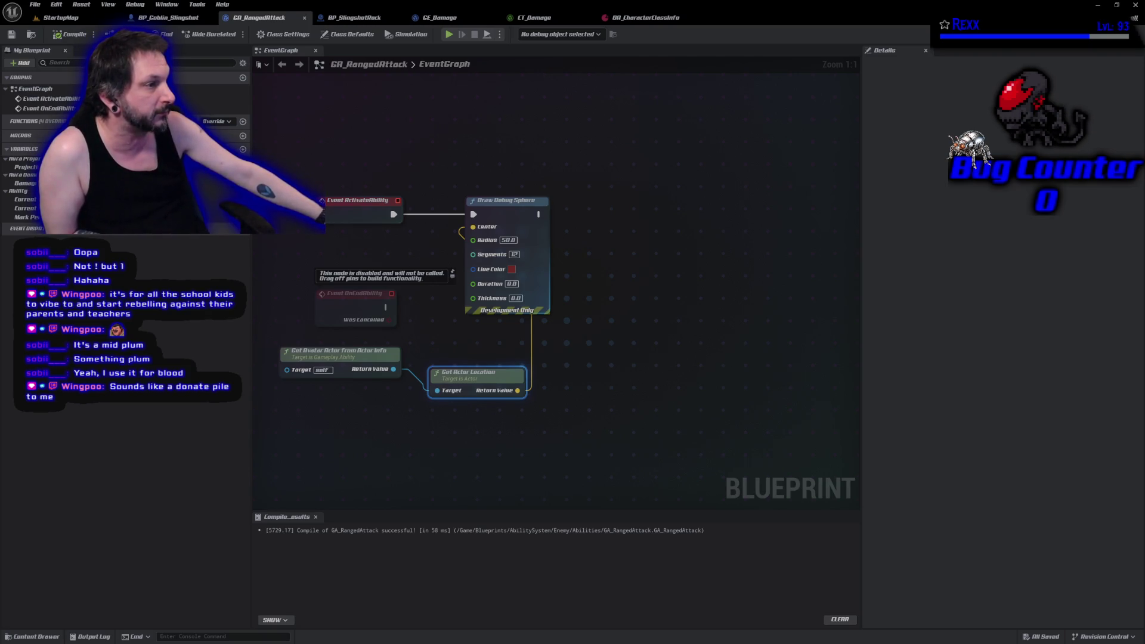
- Move Get Actor Location and Get Avatar Actor nodes beside Event ActivateAbility and save
drag(386, 455, 518, 482)
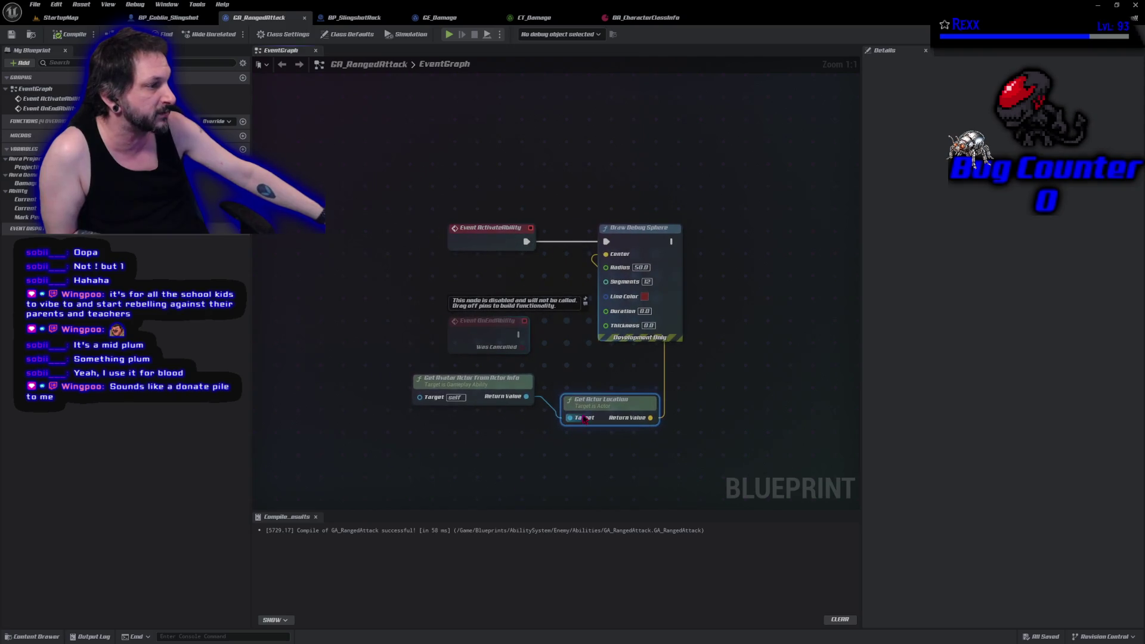
mouse_move(589, 408)
mouse_down()
mouse_move(474, 266)
mouse_move(468, 272)
mouse_up()
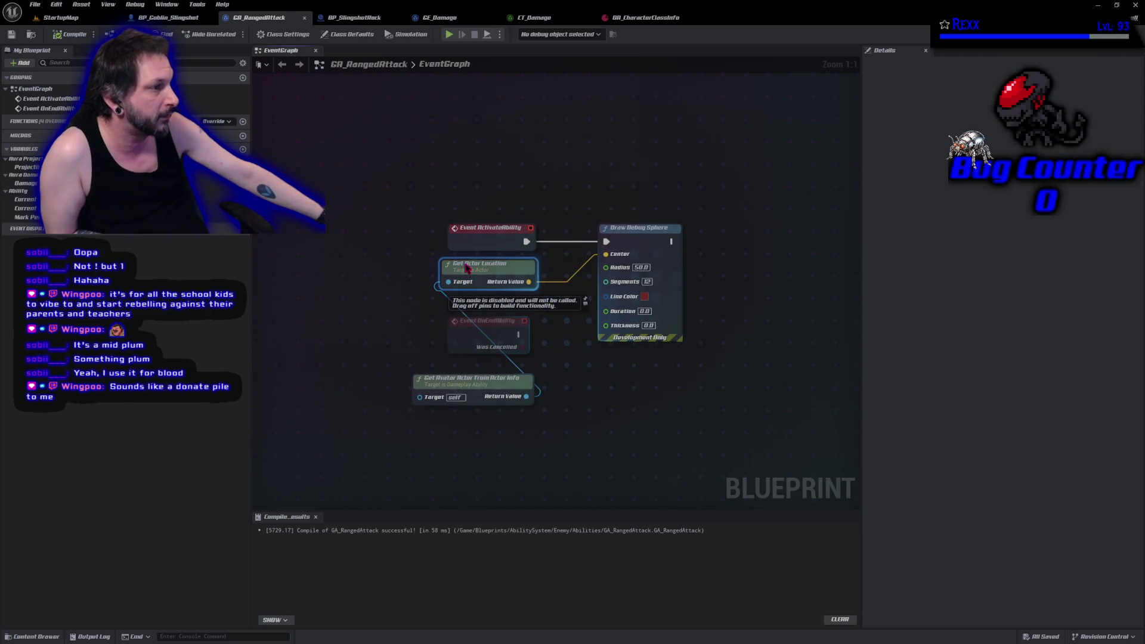
mouse_move(457, 390)
mouse_down()
mouse_move(352, 319)
mouse_move(350, 275)
mouse_up()
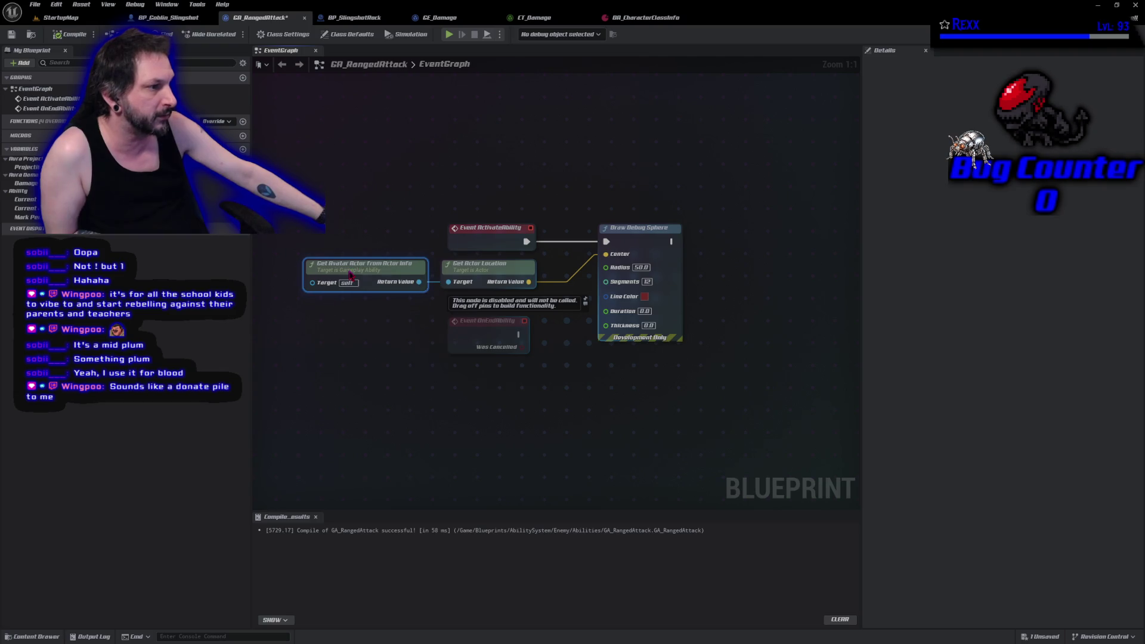
click(17, 38)
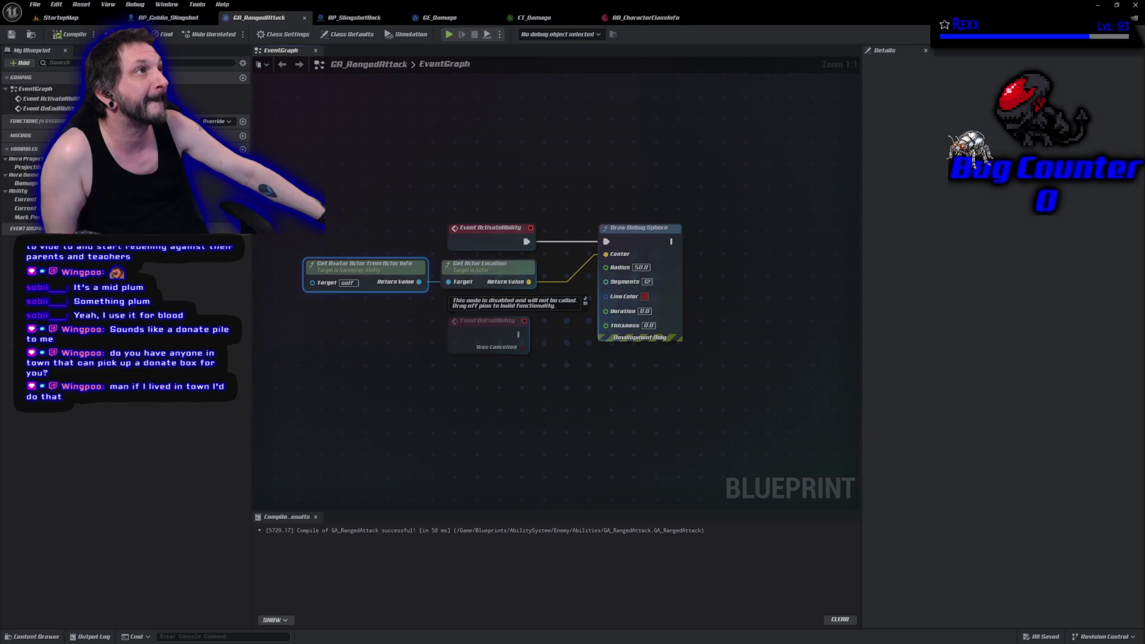
- Set the debug sphere Duration to 0.5, save, and start a StartupMap play test
text(0.5)
key(Return)
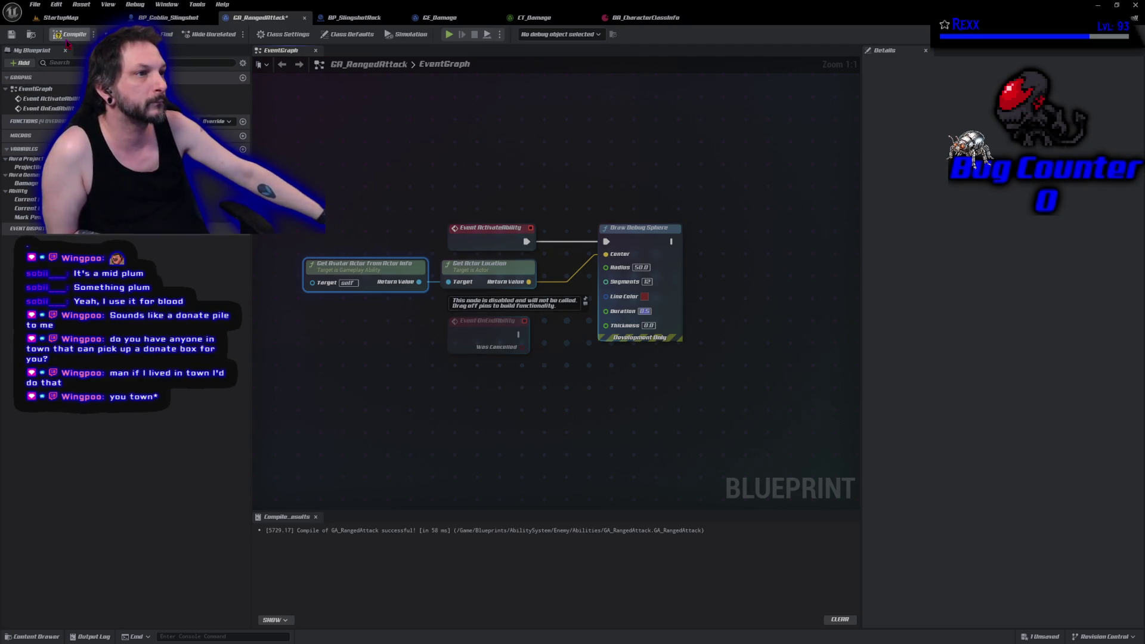
click(35, 4)
click(37, 63)
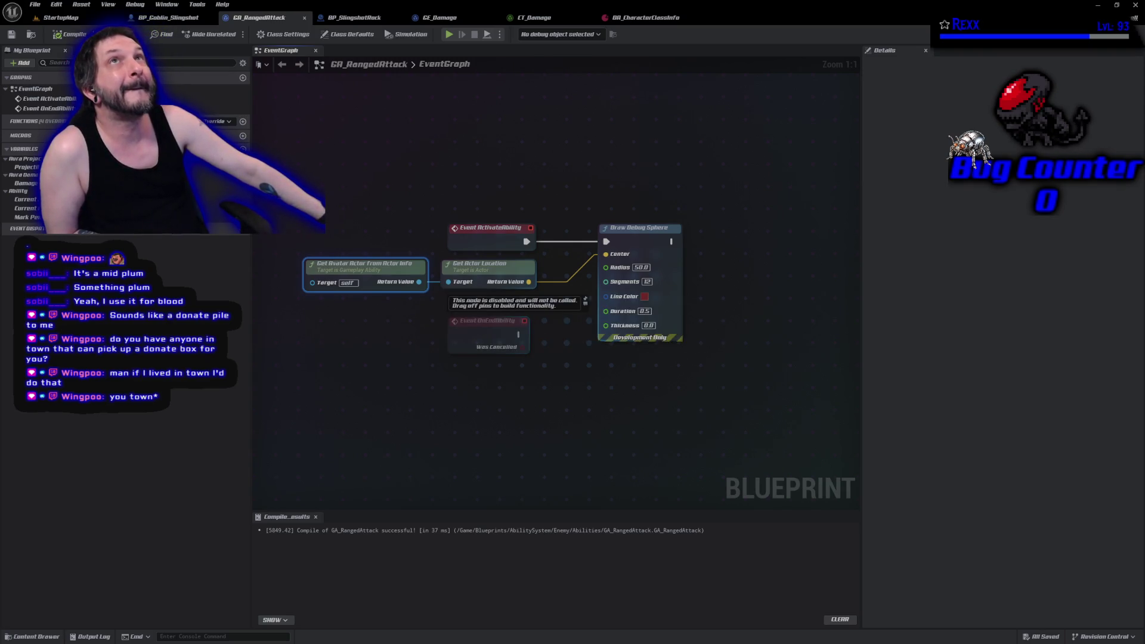
click(50, 19)
click(226, 34)
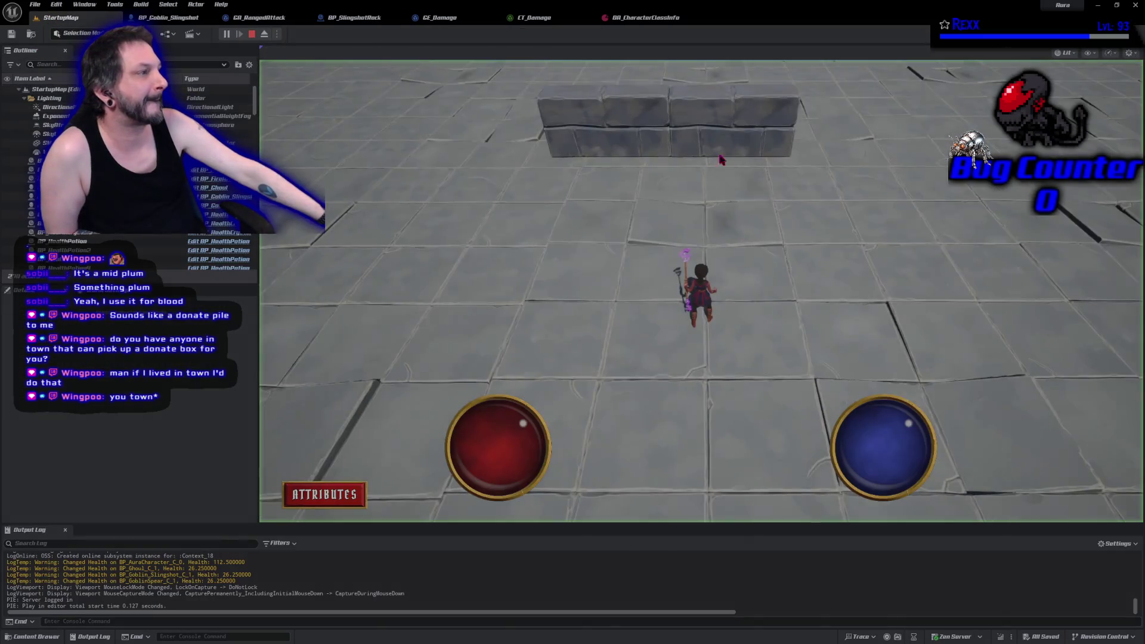
- Send the character toward the enemies, stop play, and jump to the Set TaggedMontage error node
click(862, 138)
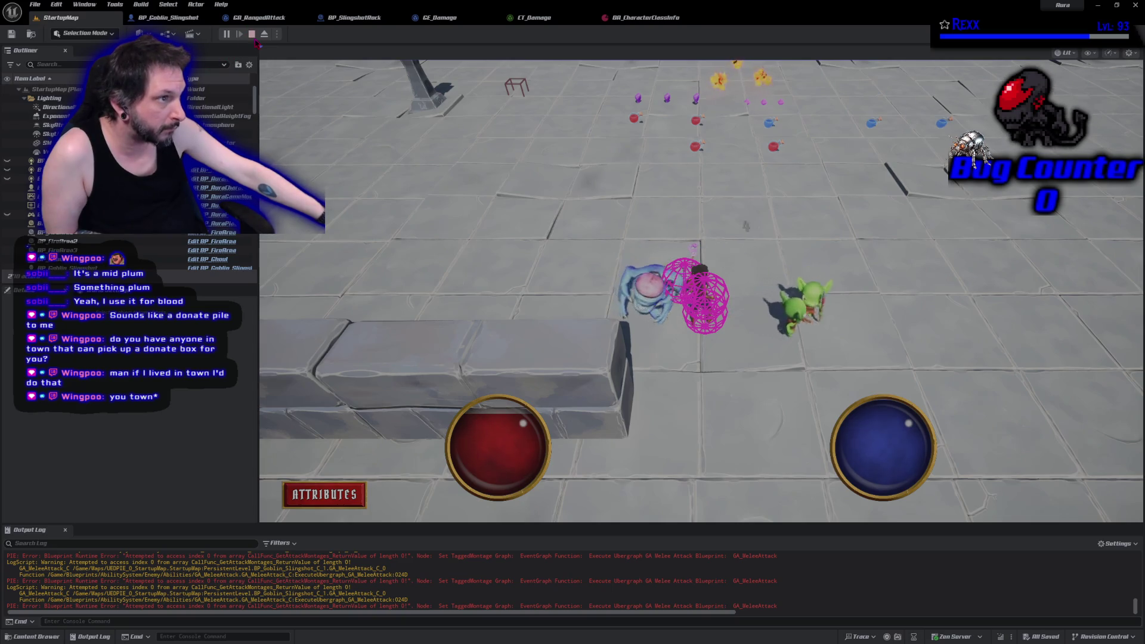
key(Escape)
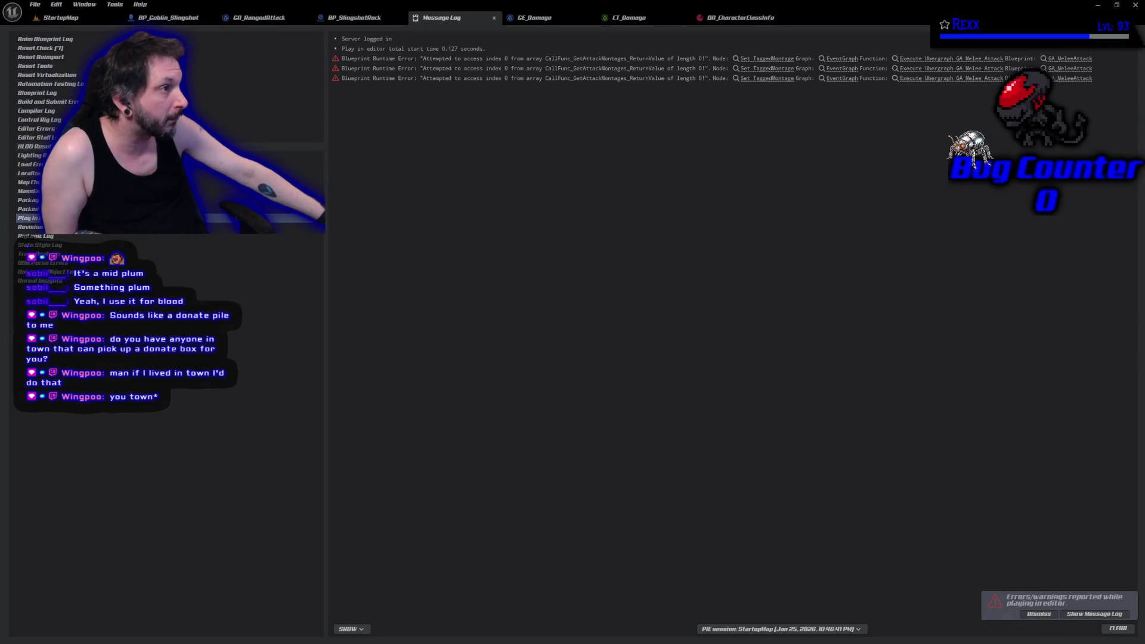
click(778, 61)
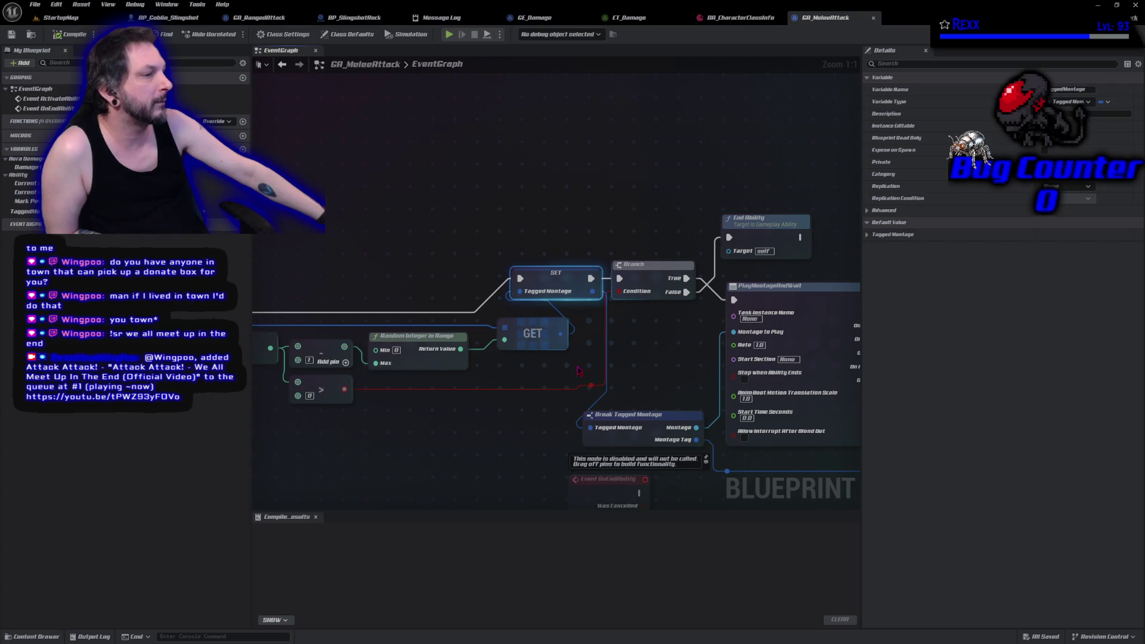
- Commit the changed comparison value, compile and save GA_MeleeAttack, and start playing
mouse_move(522, 405)
mouse_down()
mouse_move(605, 363)
mouse_move(504, 358)
mouse_up()
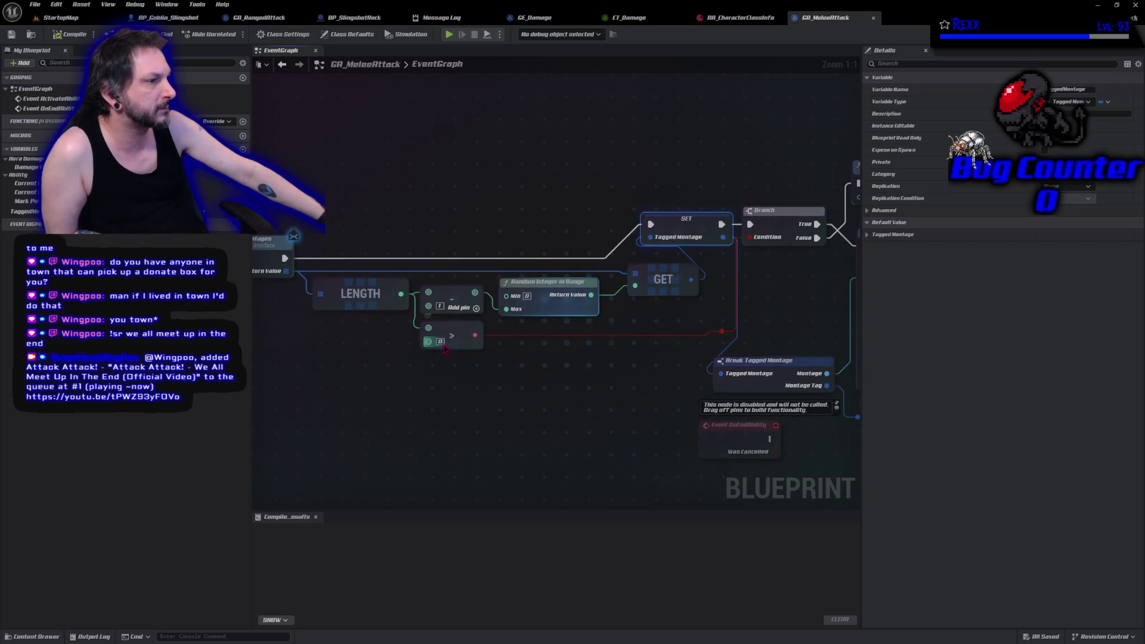
key(Return)
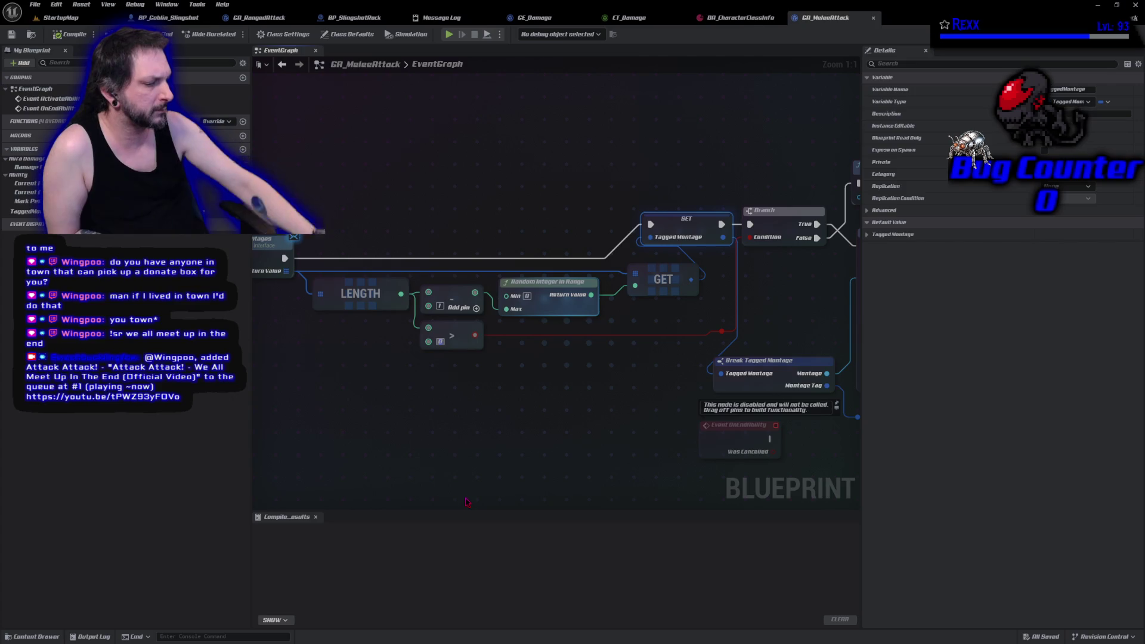
click(69, 34)
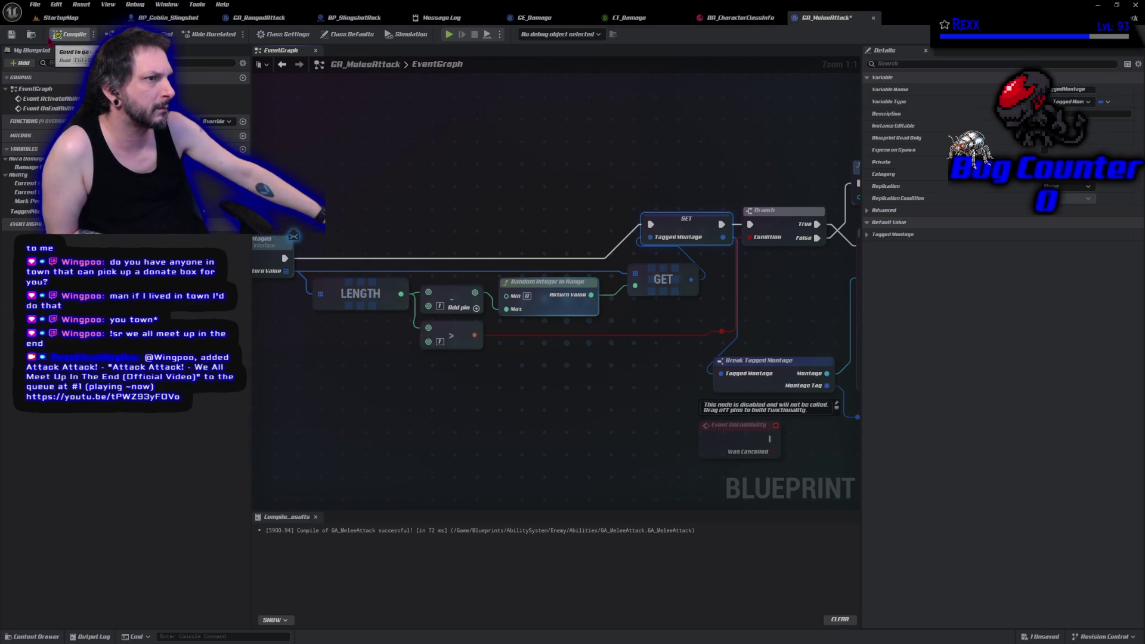
click(12, 35)
key(alt+p)
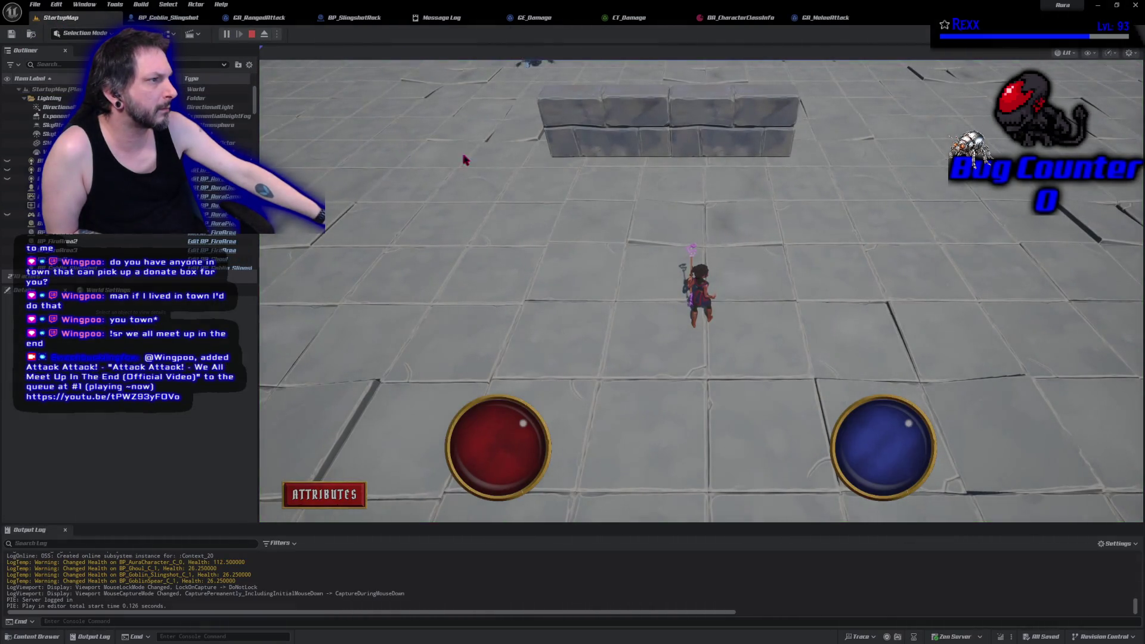
- Walk toward the goblins, stop at the error, and set the '>' comparison value to 0
drag(611, 187, 789, 217)
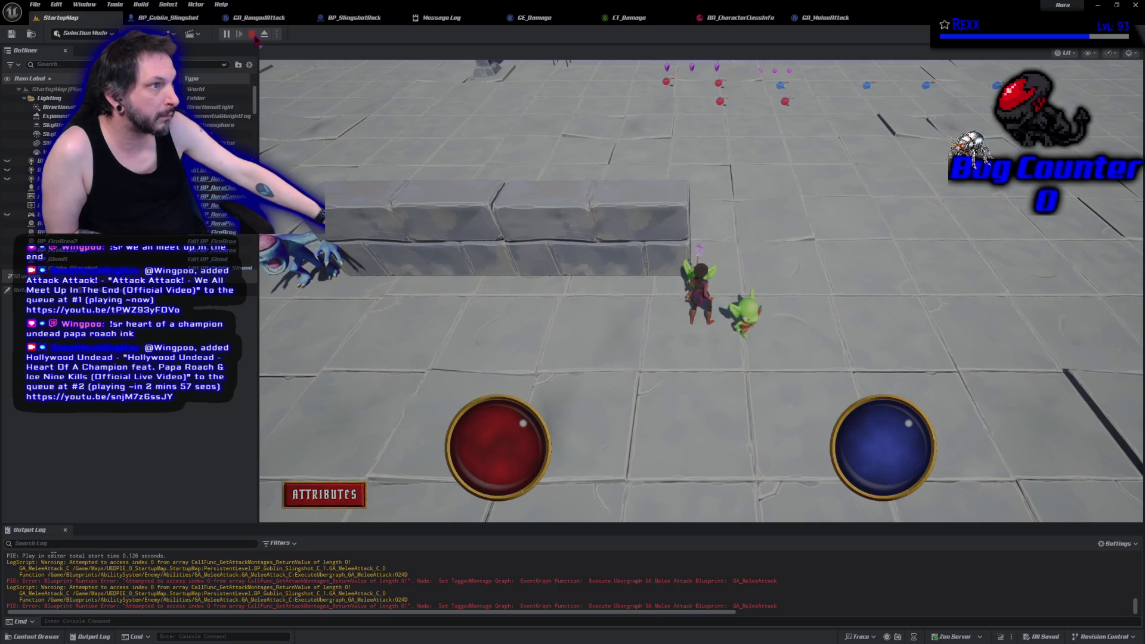
key(Escape)
click(753, 68)
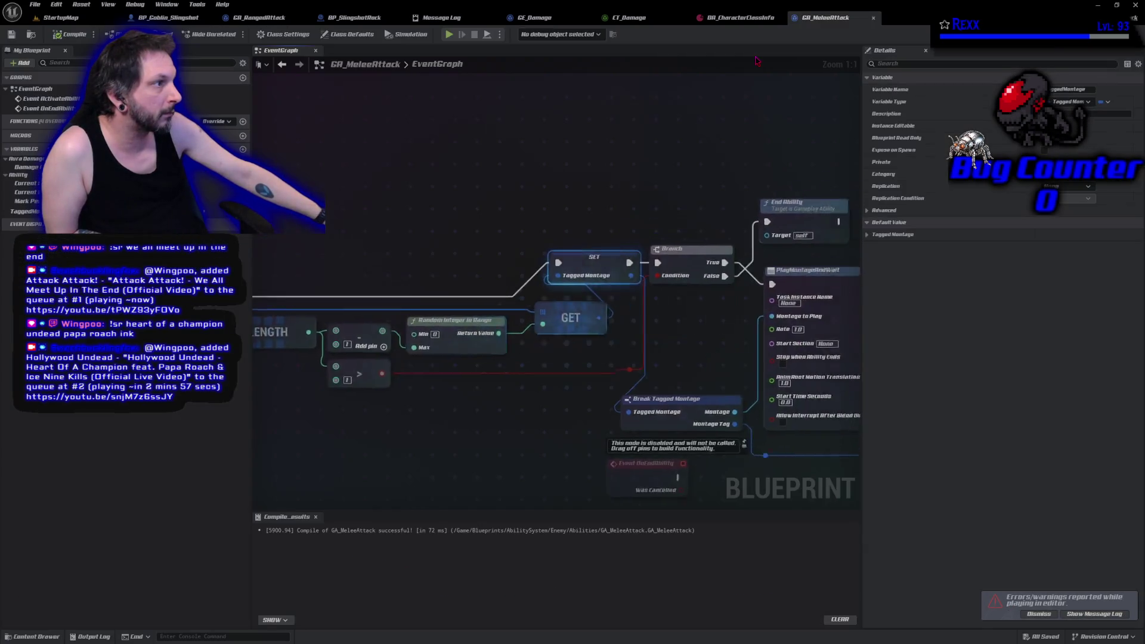
click(309, 395)
text(0)
key(Return)
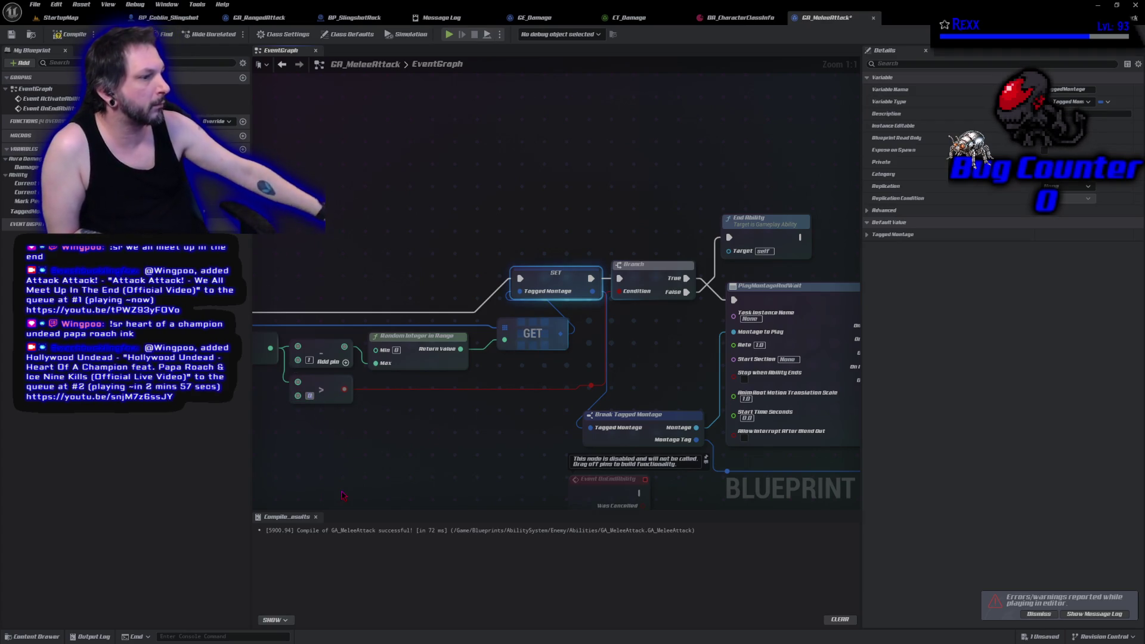
- Recompile and save GA_MeleeAttack with F7, then launch another play test
click(60, 17)
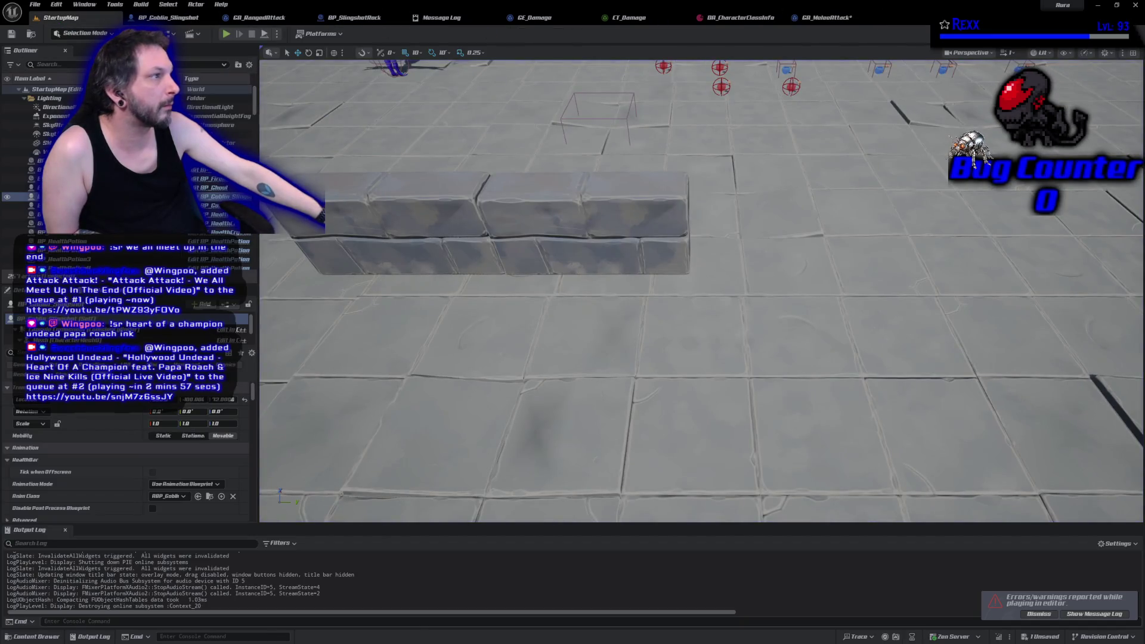
click(826, 17)
key(F7)
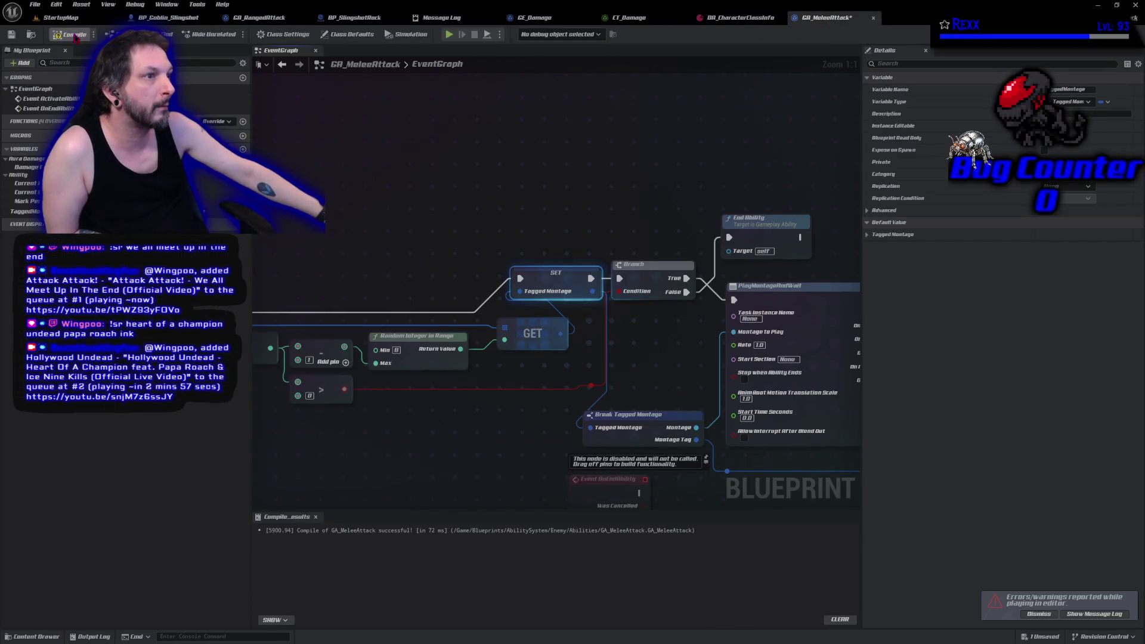
drag(389, 474, 479, 399)
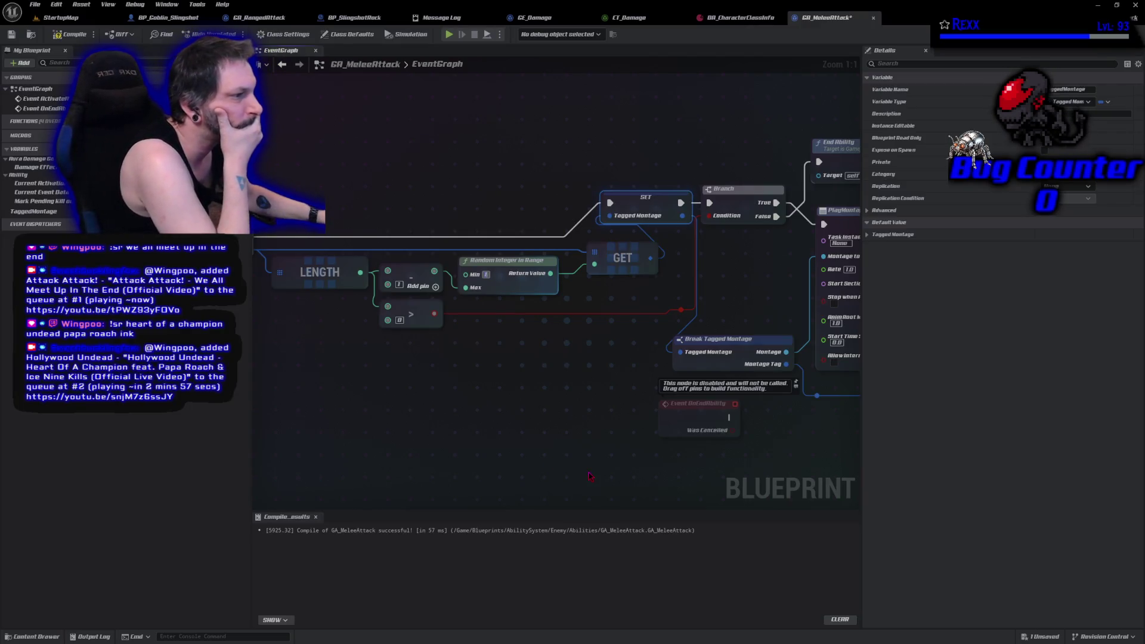
click(12, 34)
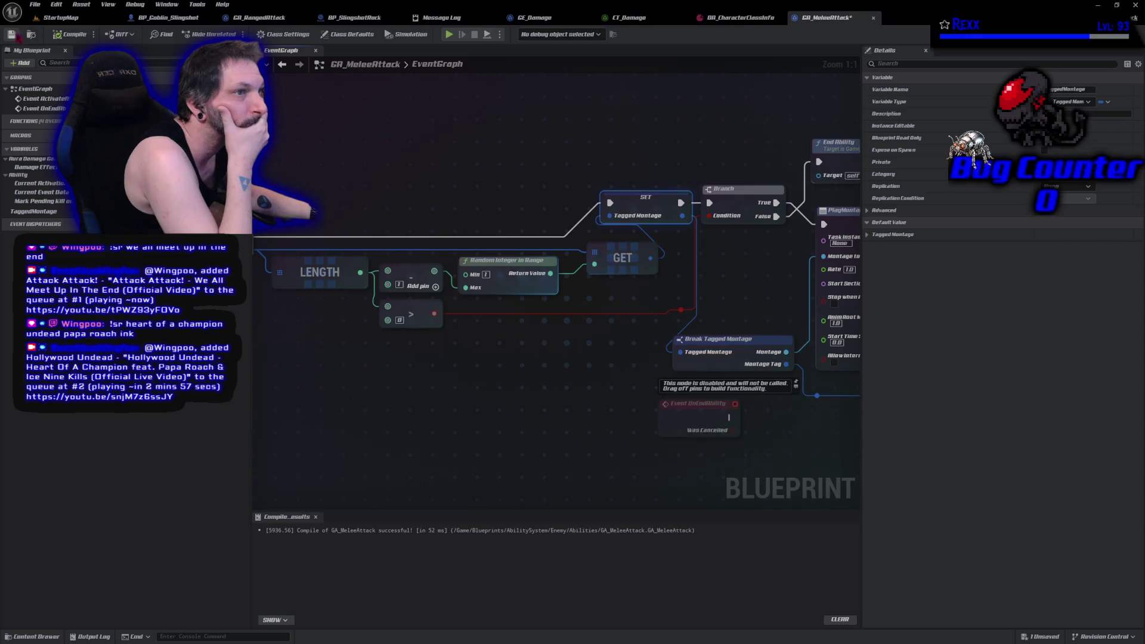
click(449, 35)
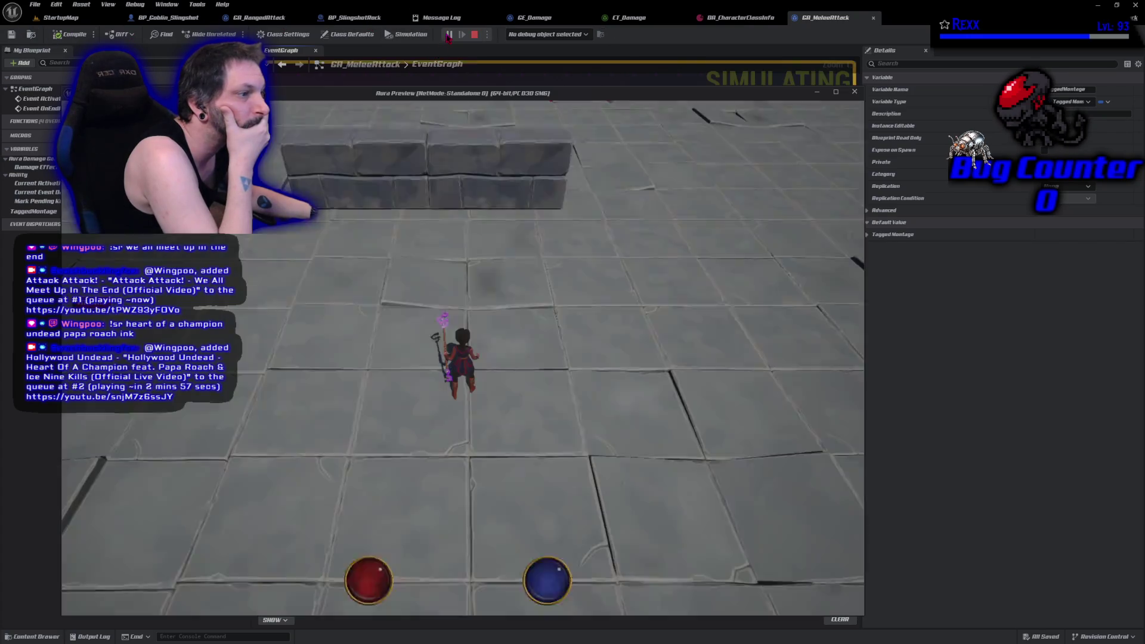
- Walk the character toward the goblins, then stop the play session
click(587, 203)
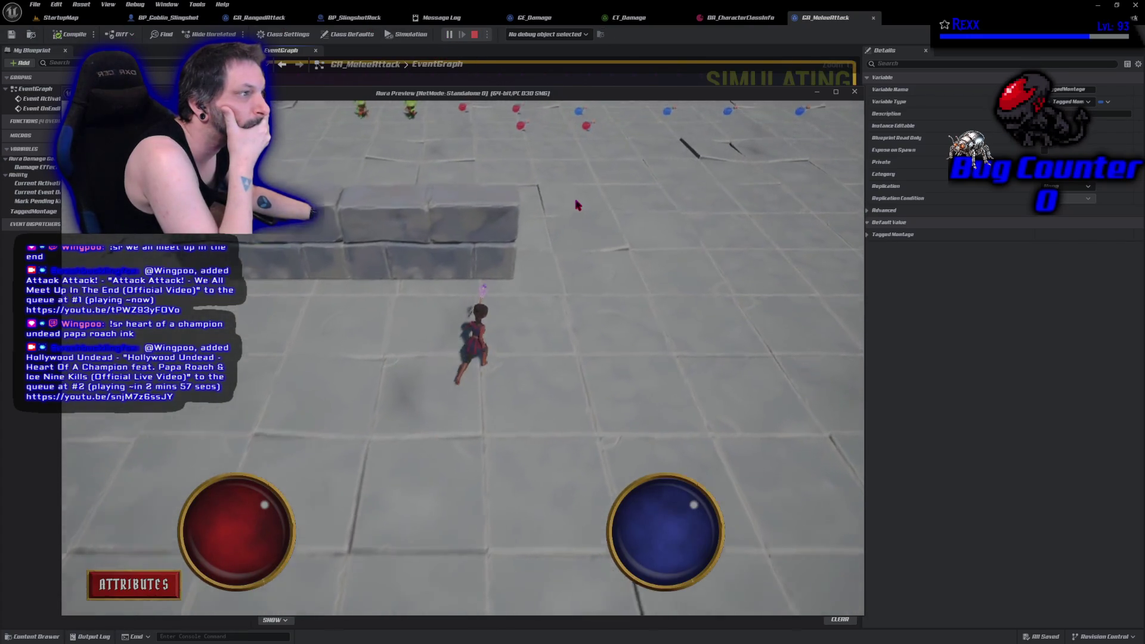
click(564, 306)
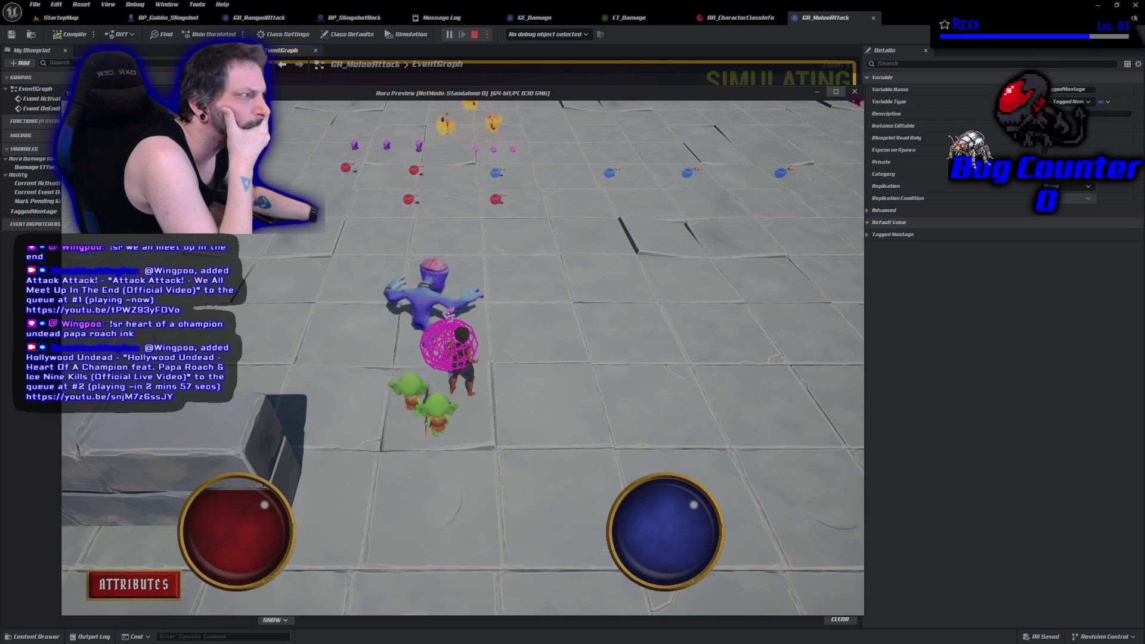
key(Escape)
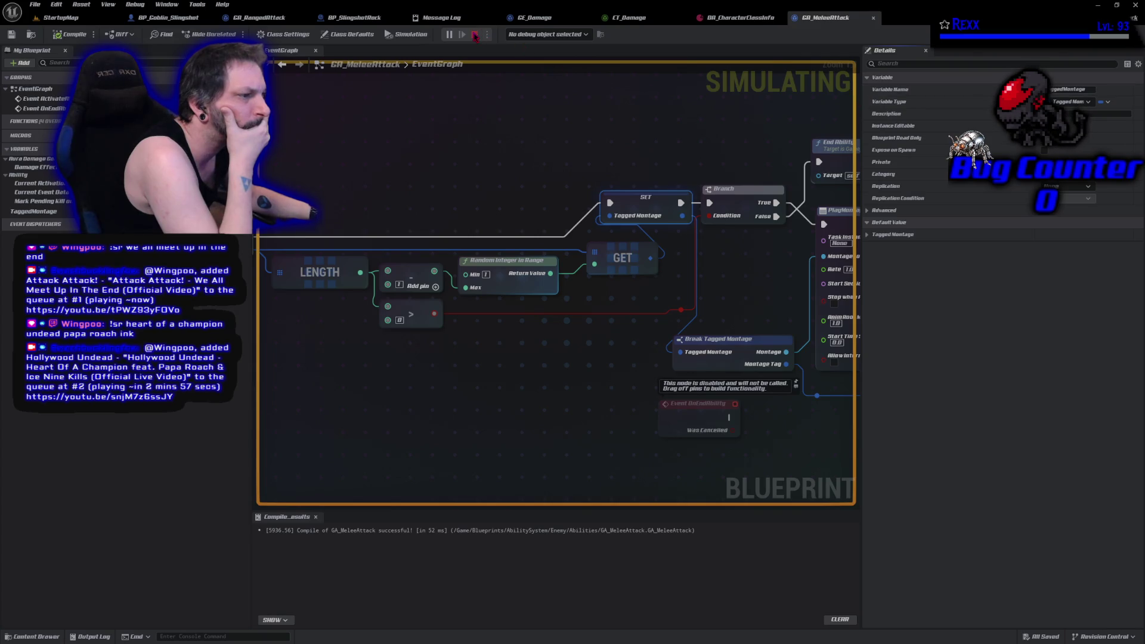
click(476, 36)
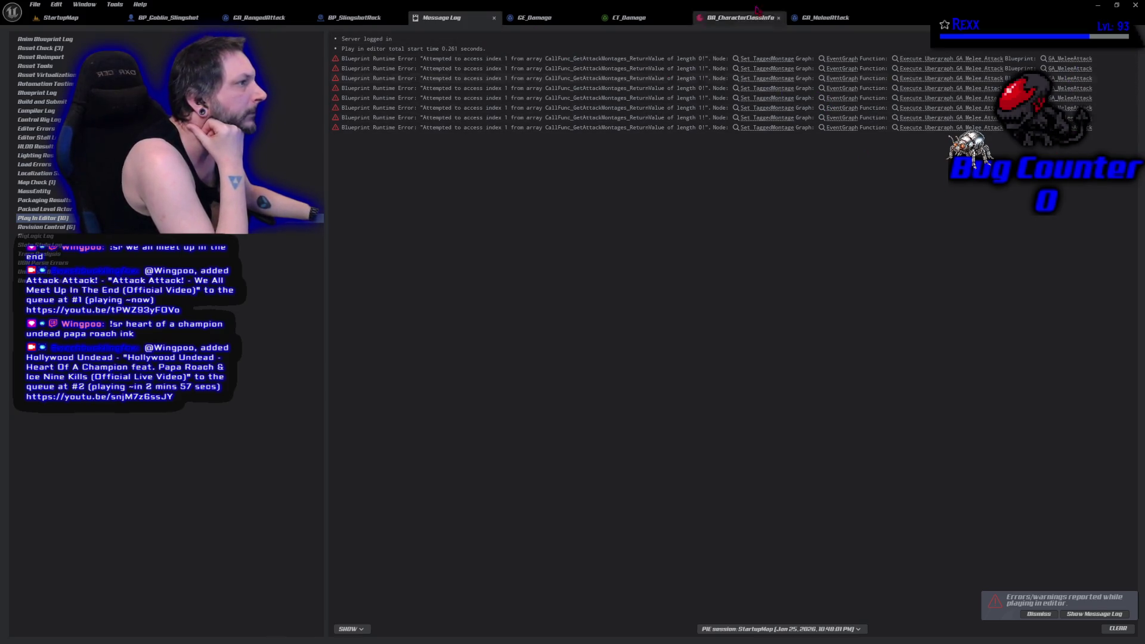
click(537, 18)
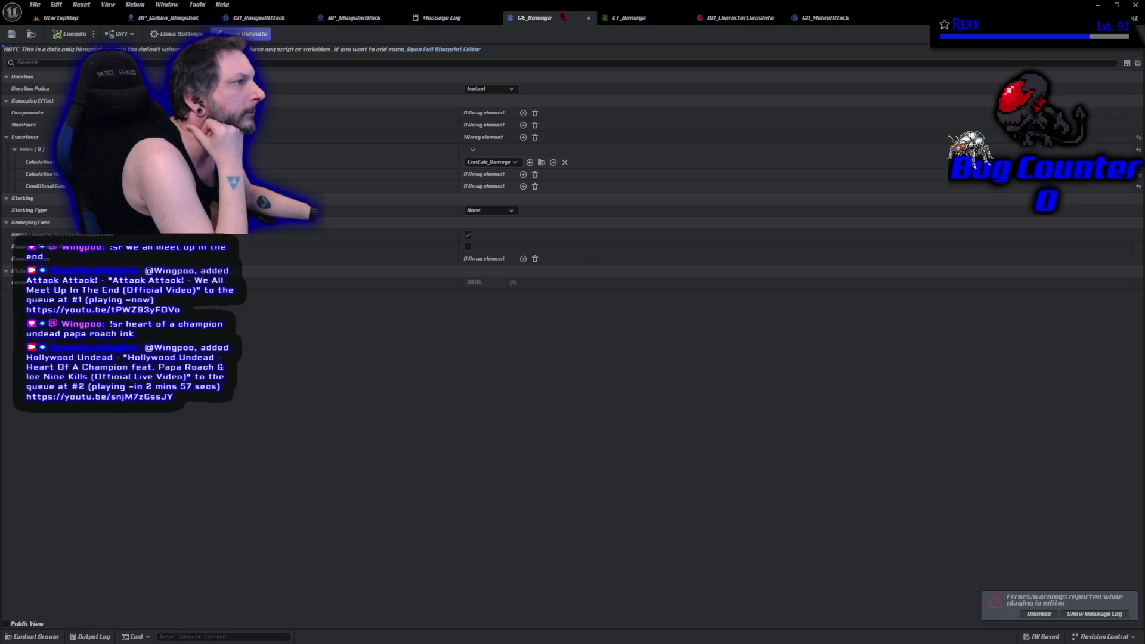
click(826, 18)
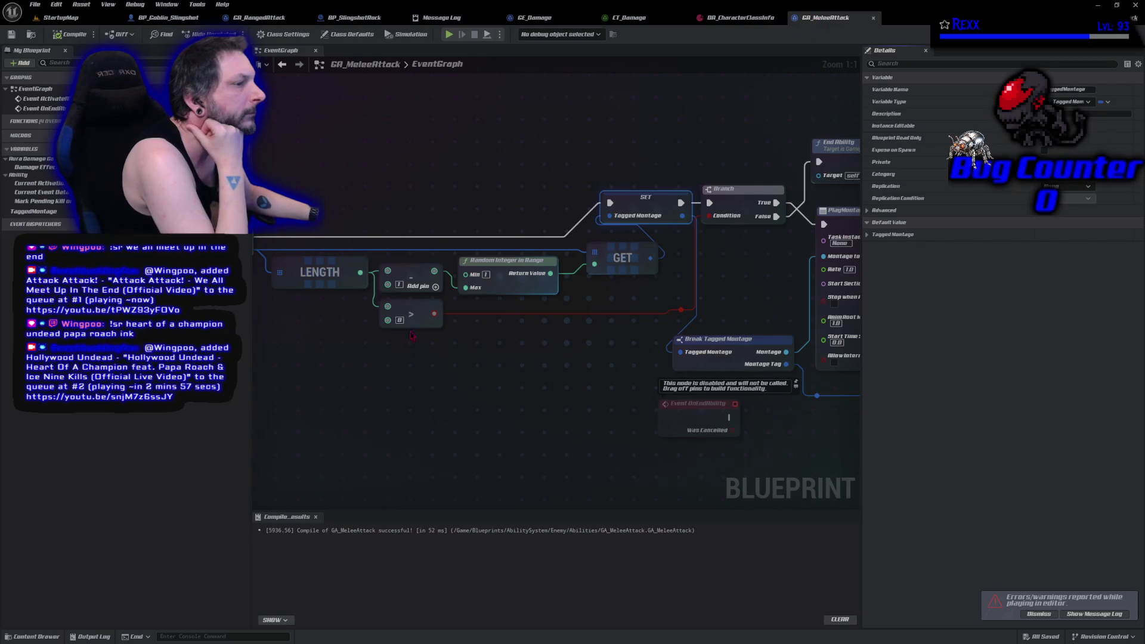
- Set Random Integer in Range Min to 0 and compile GA_MeleeAttack
click(486, 274)
text(0)
key(Return)
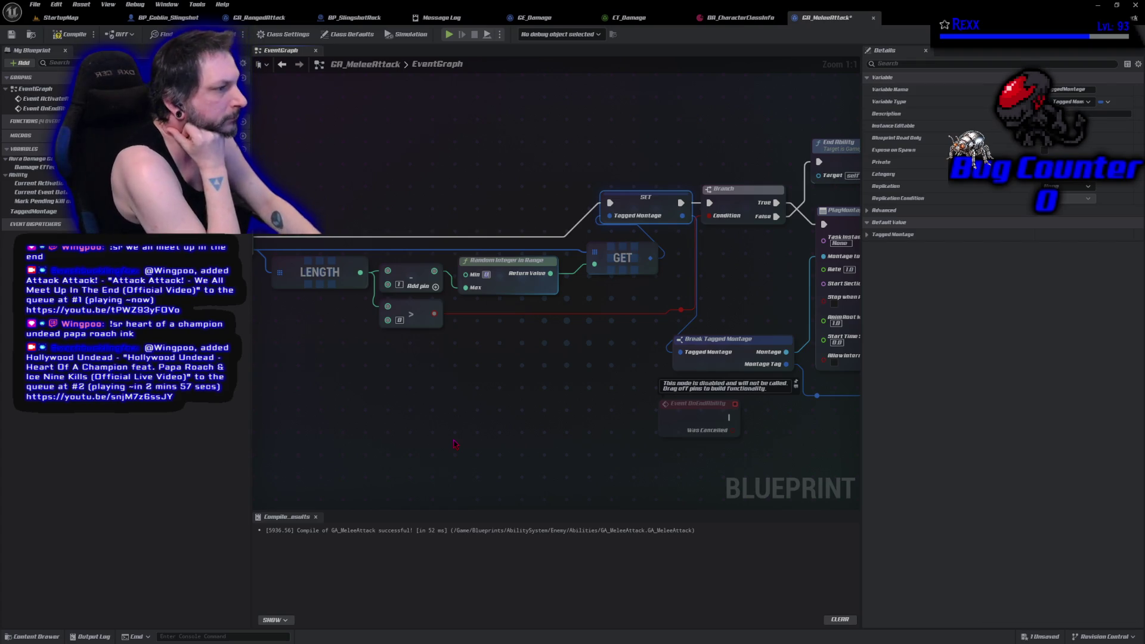
click(54, 35)
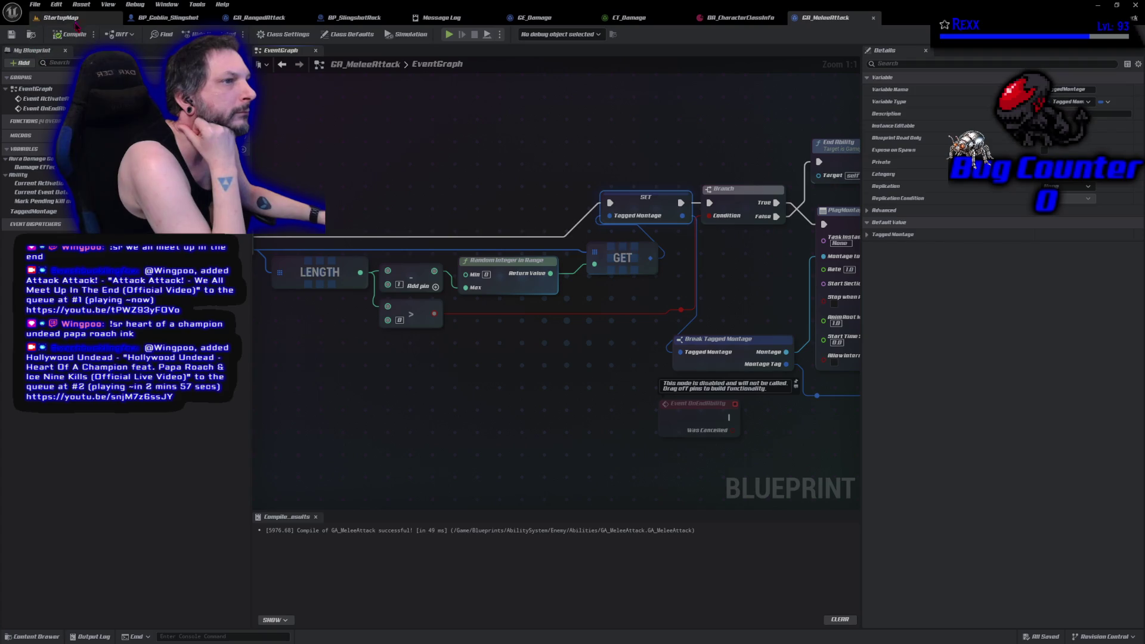
click(167, 23)
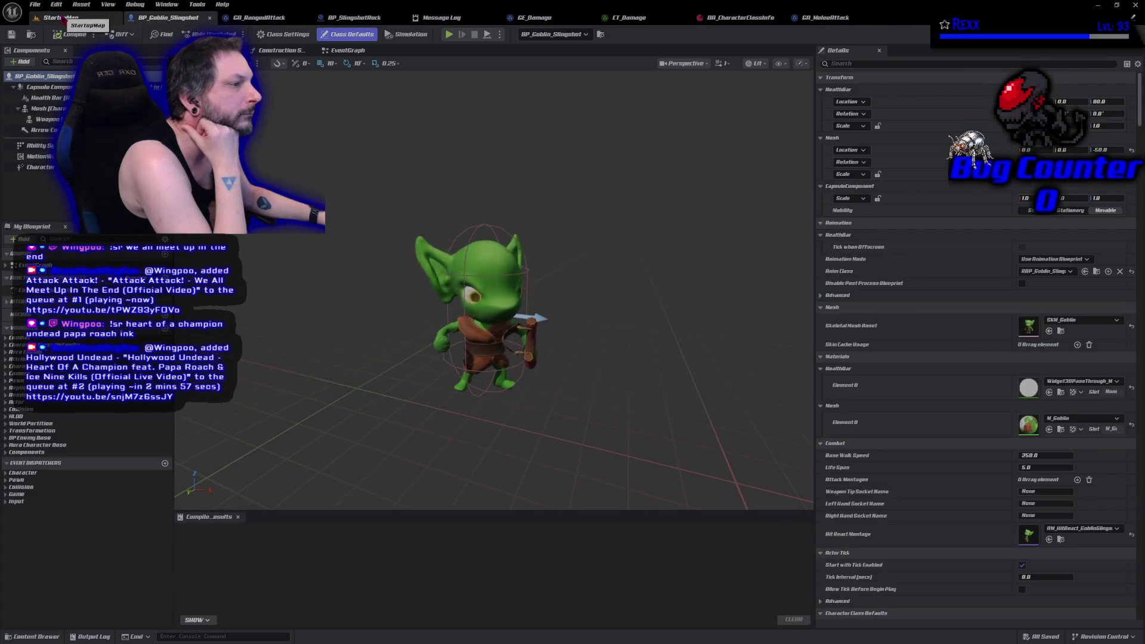
click(62, 18)
click(264, 34)
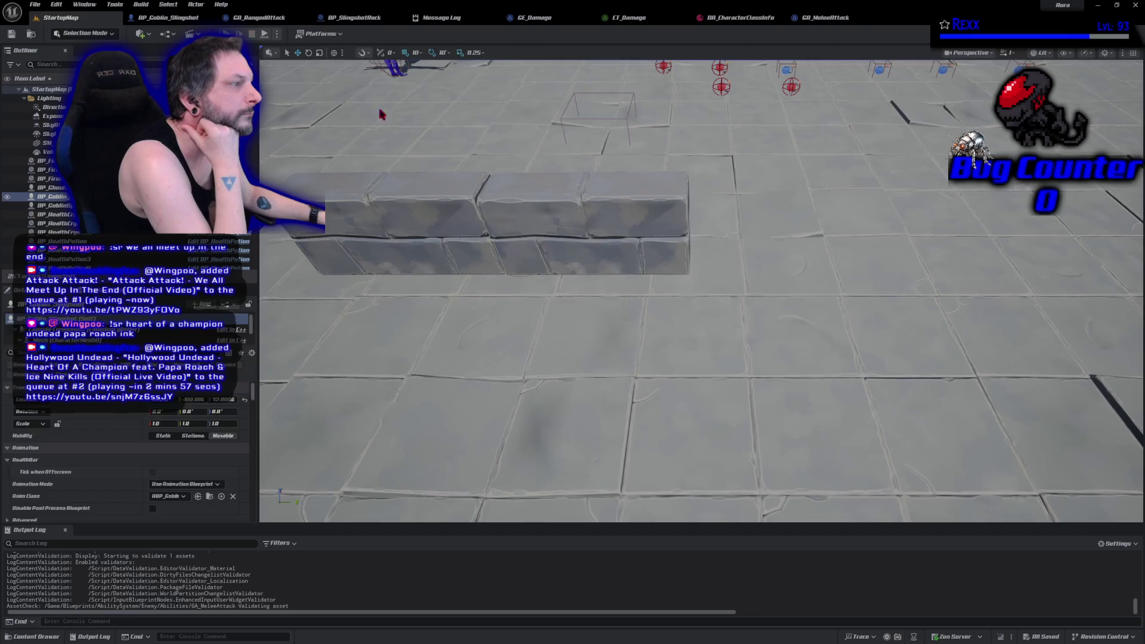
click(796, 238)
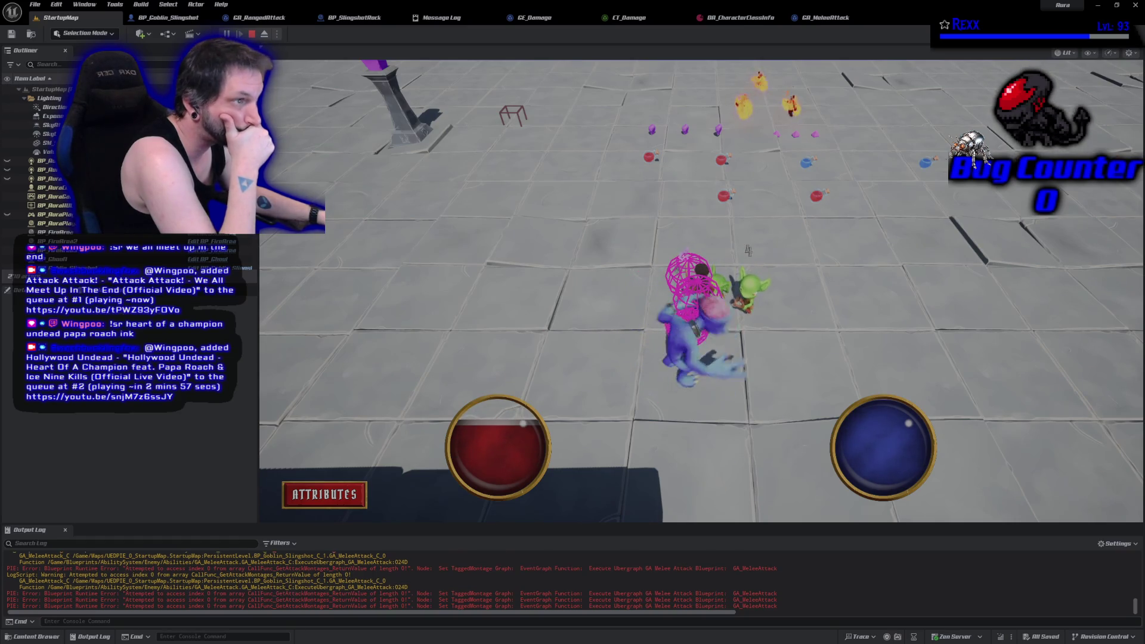
click(253, 35)
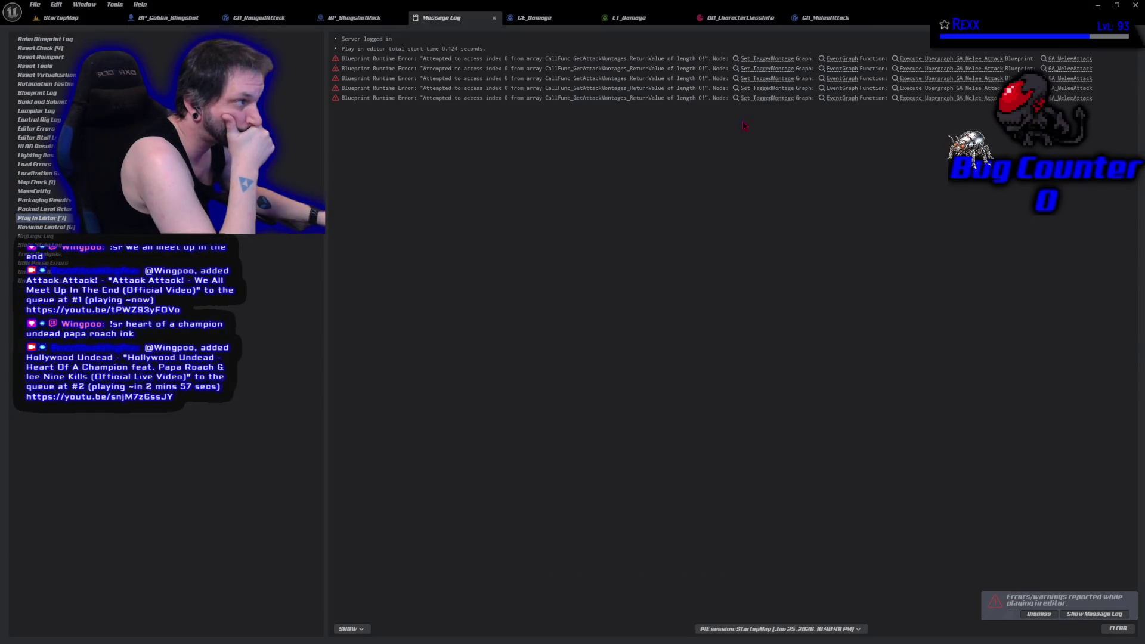
click(826, 18)
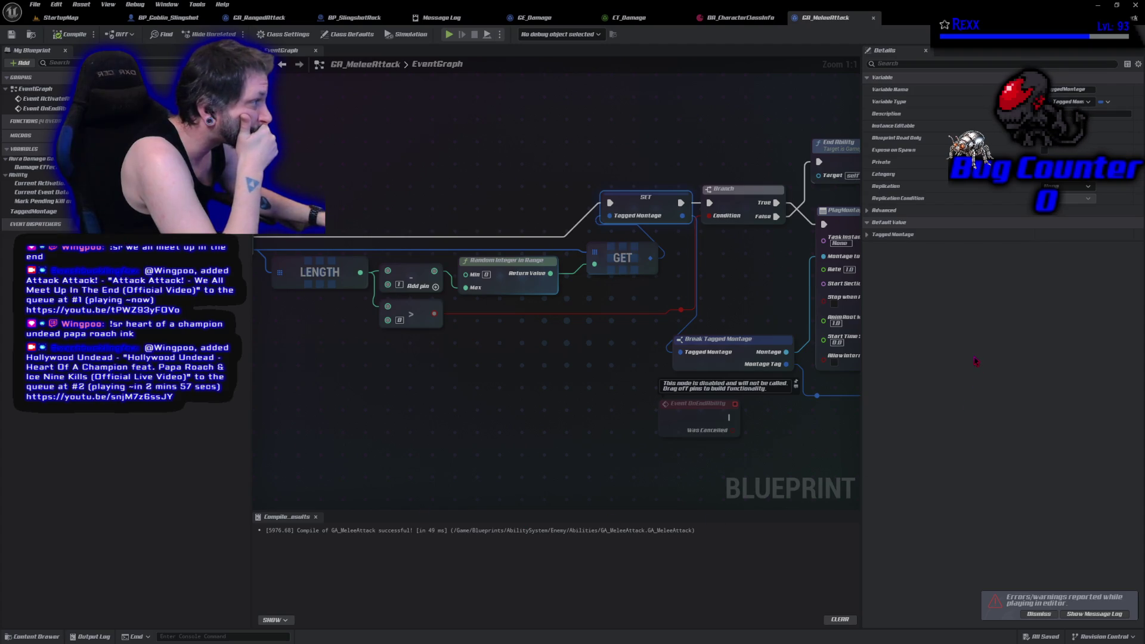
- Check the TaggedMontage default, then view GA_MeleeAttack's class defaults with Damage Types Element 0 expanded
click(868, 236)
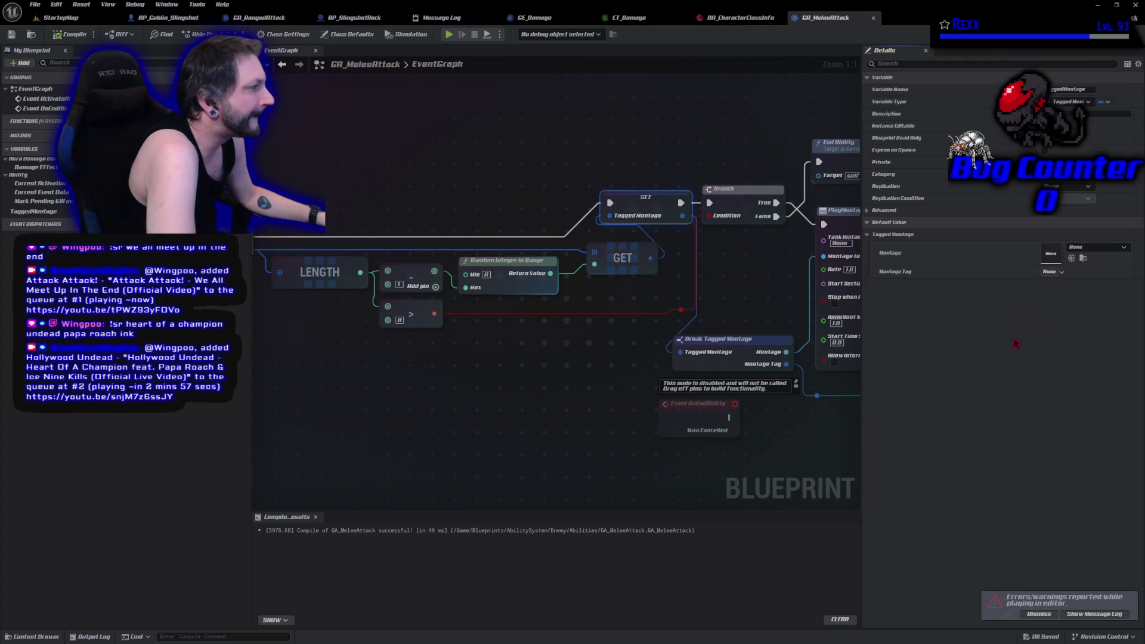
click(535, 424)
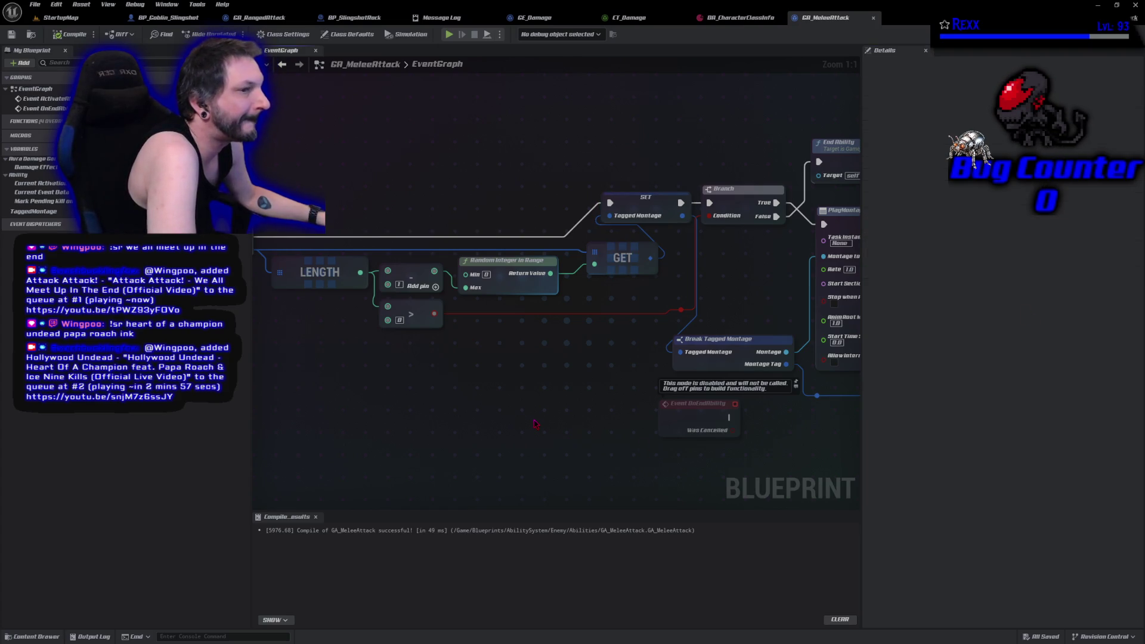
click(347, 34)
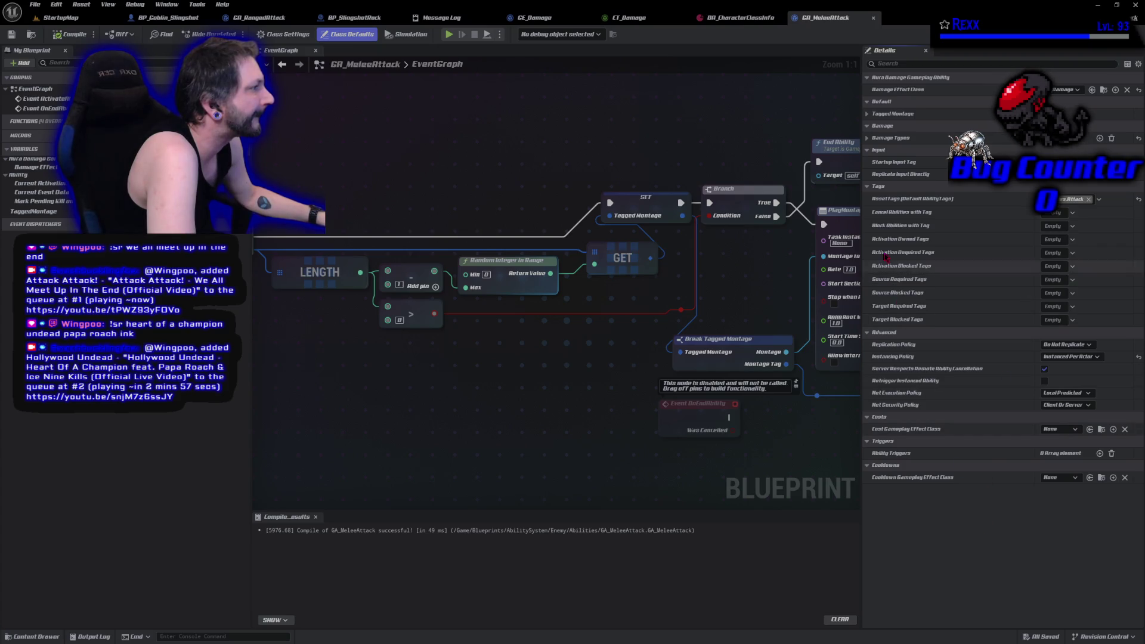
click(868, 138)
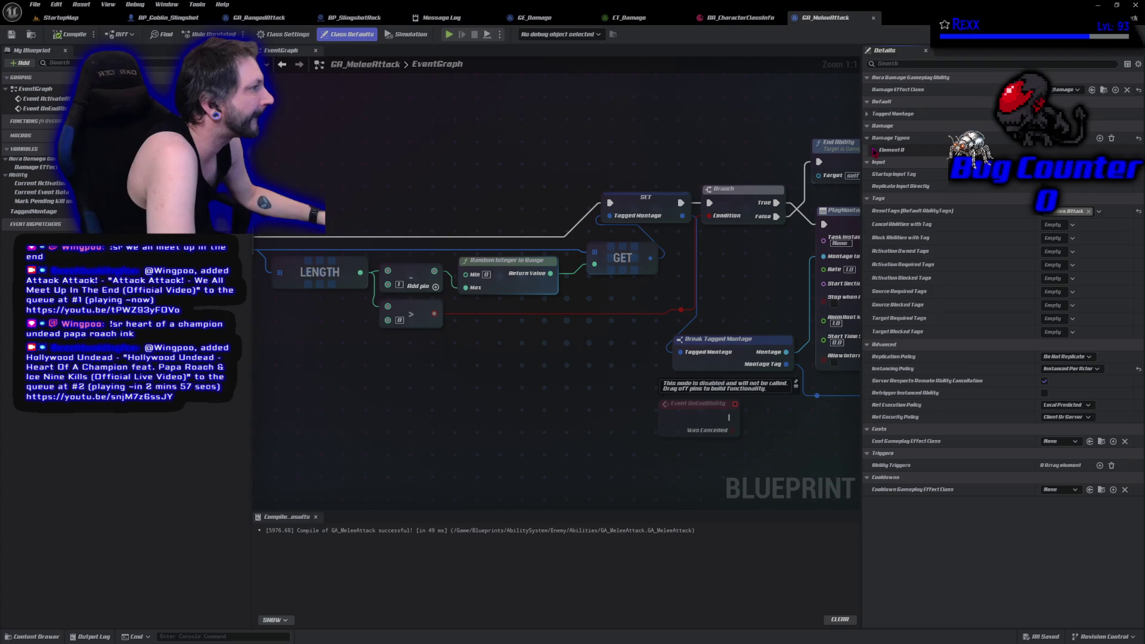
click(874, 150)
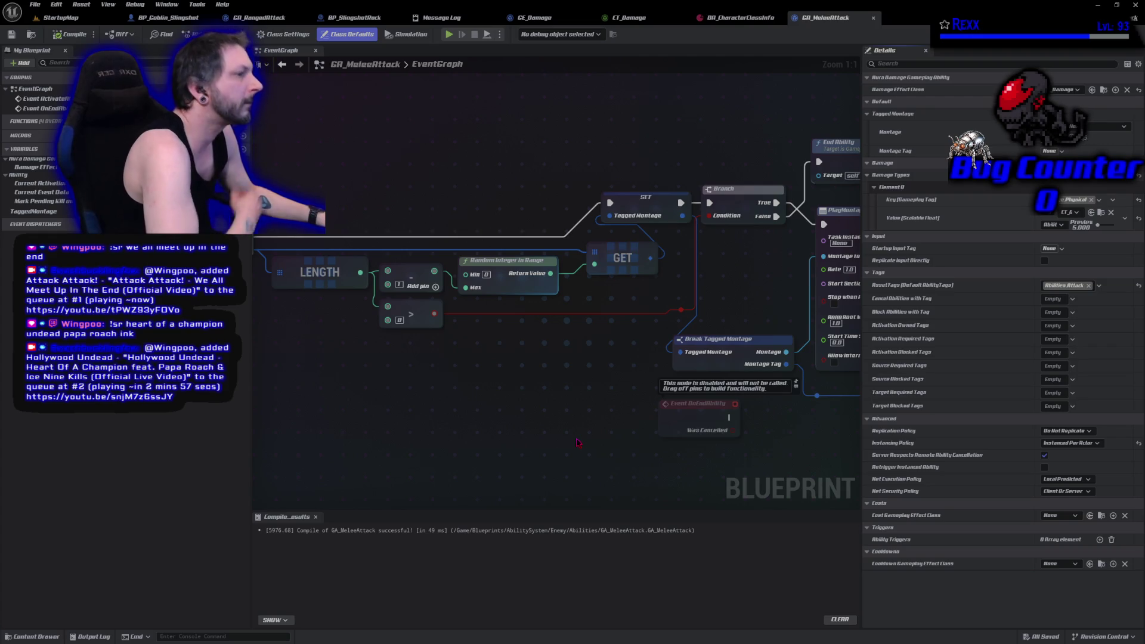
mouse_move(578, 391)
mouse_down()
mouse_move(762, 395)
mouse_move(630, 396)
mouse_up()
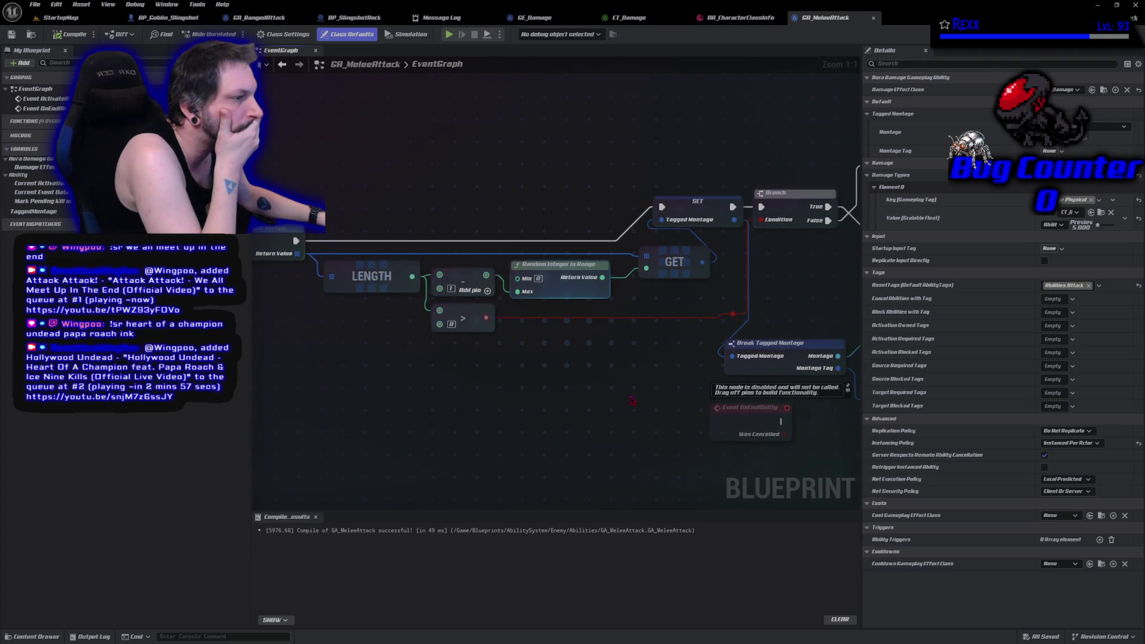
- Review the montage and PlayMontageAndWait nodes, then select BP_GoblinSpear in the StartupMap level
drag(632, 401, 553, 384)
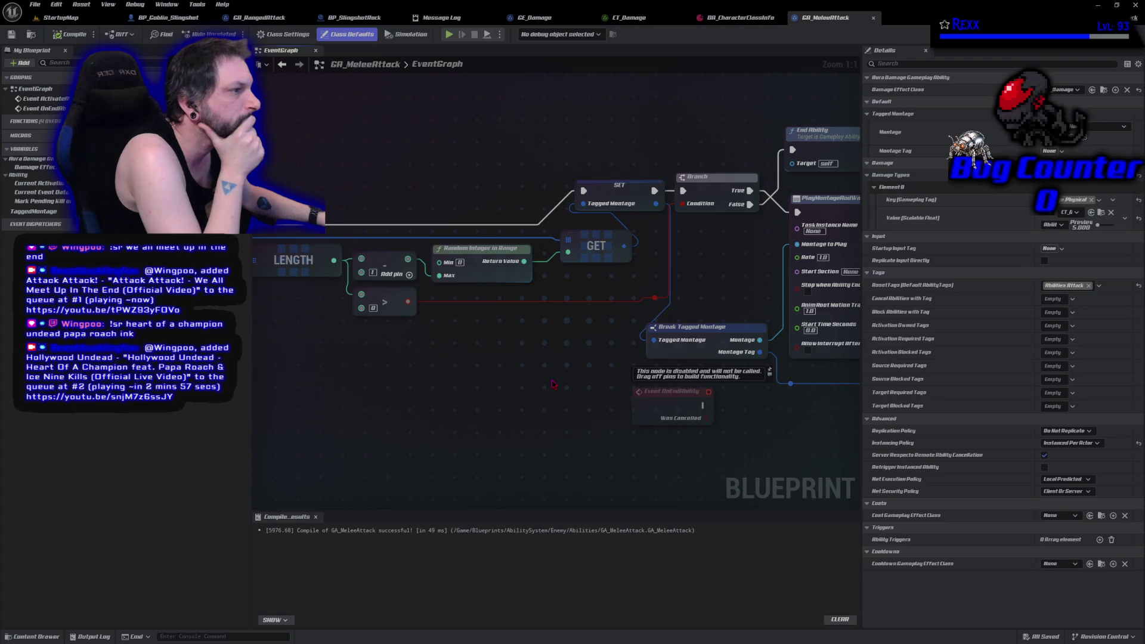
drag(552, 385, 405, 391)
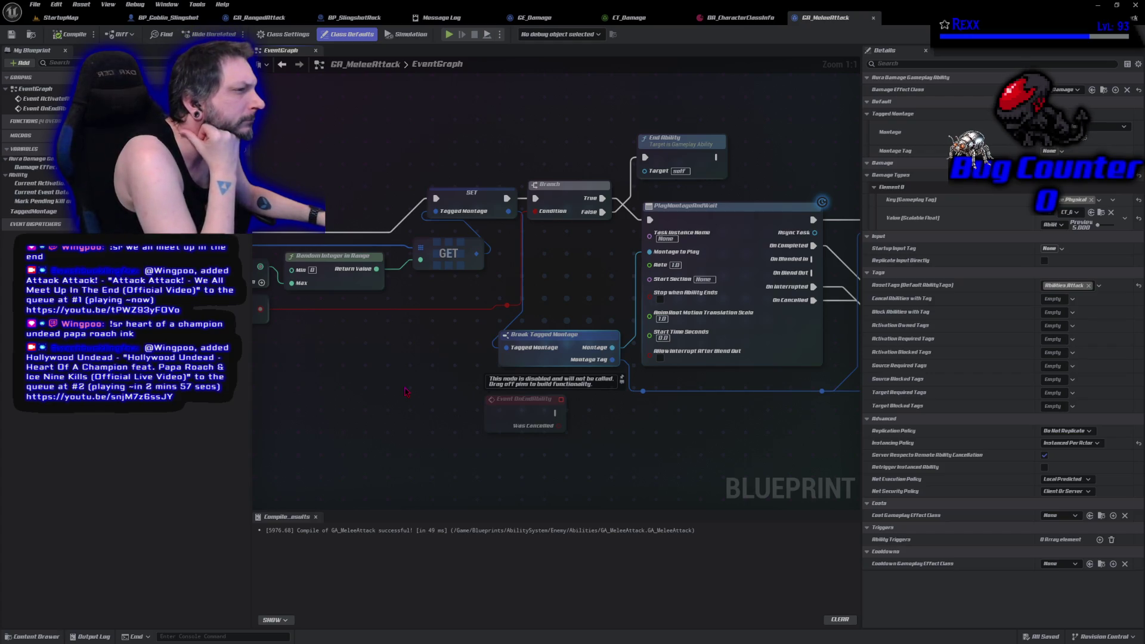
mouse_move(405, 391)
mouse_down()
mouse_move(535, 404)
mouse_move(433, 393)
mouse_move(704, 364)
mouse_move(823, 370)
mouse_move(710, 398)
mouse_up()
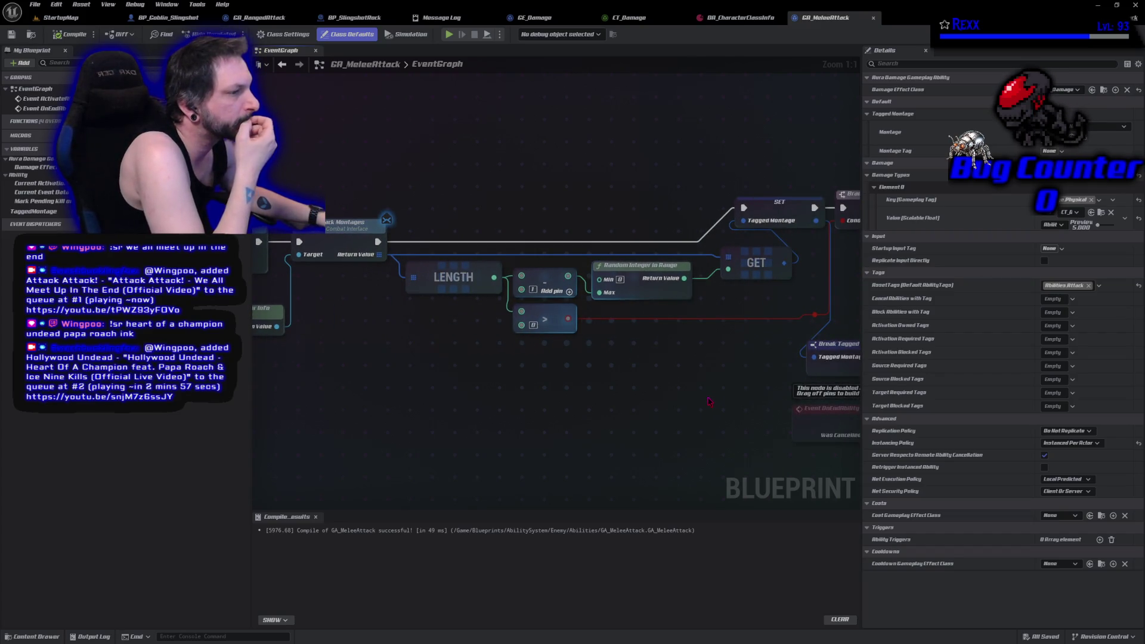
drag(704, 395, 568, 399)
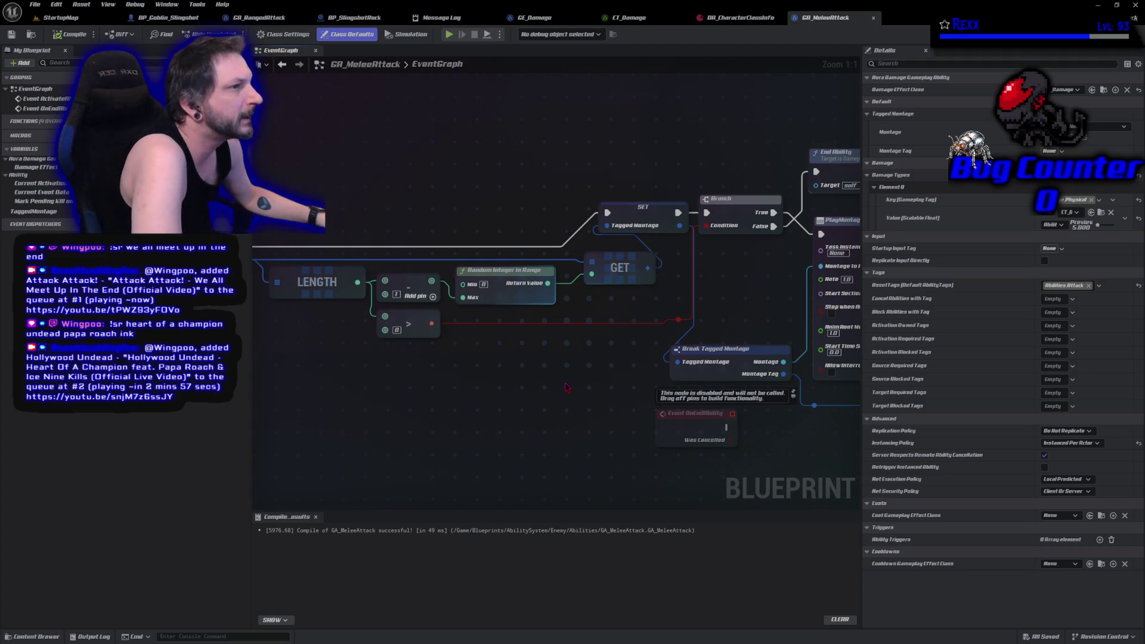
click(61, 18)
click(54, 205)
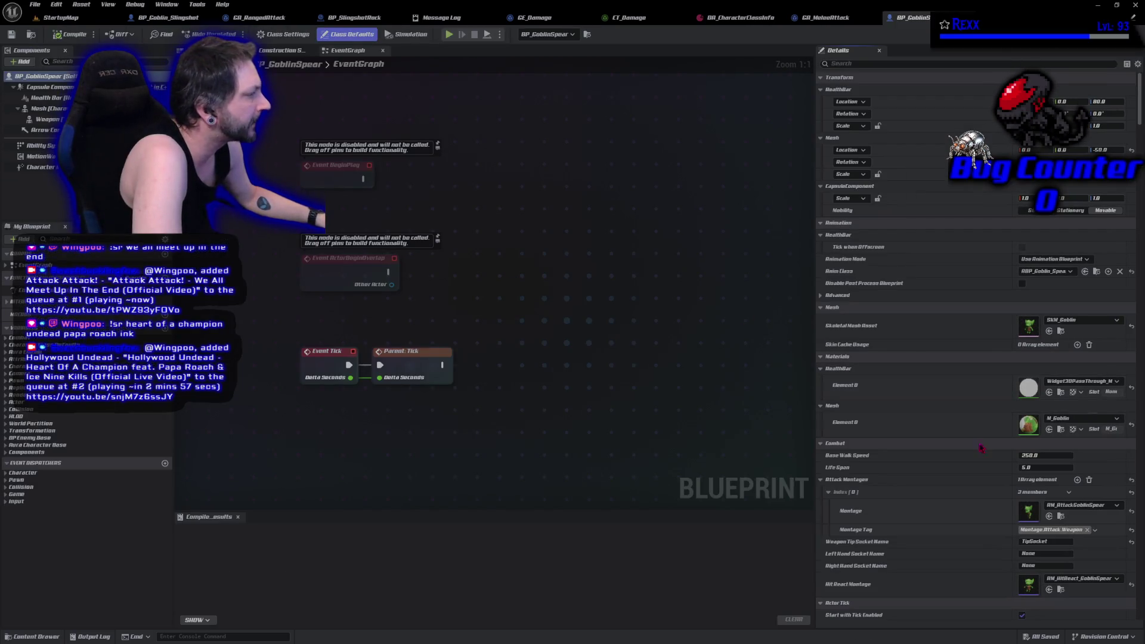
- Check BP_GoblinSpear's montage, socket and class defaults, save it, and go back to StartupMap
scroll(948, 510, down, 2)
scroll(948, 510, down, 6)
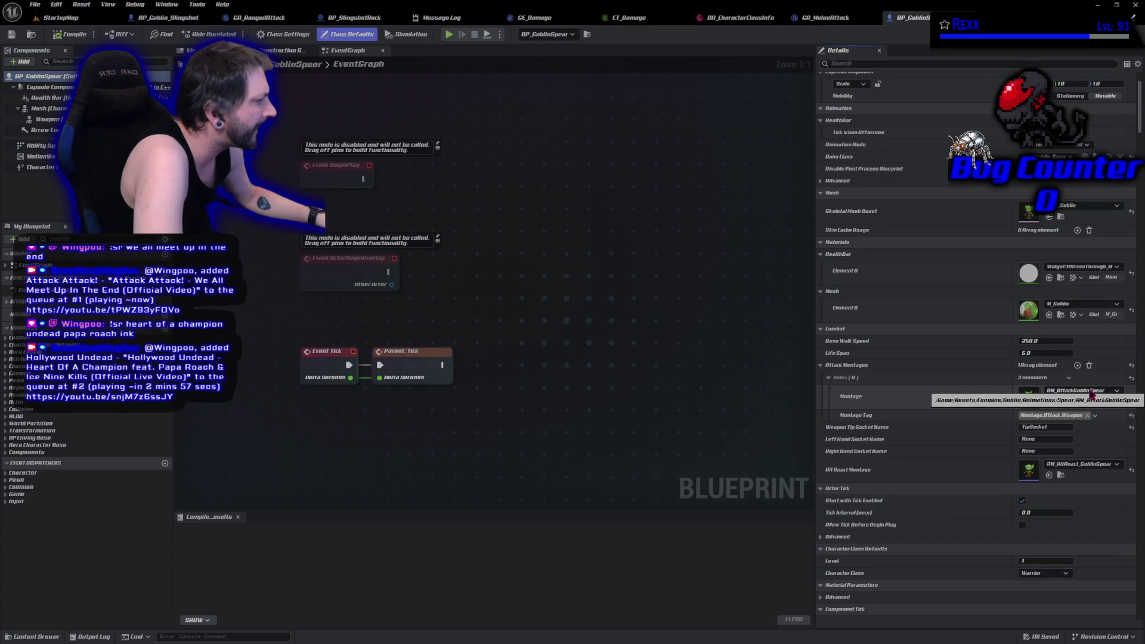
click(11, 34)
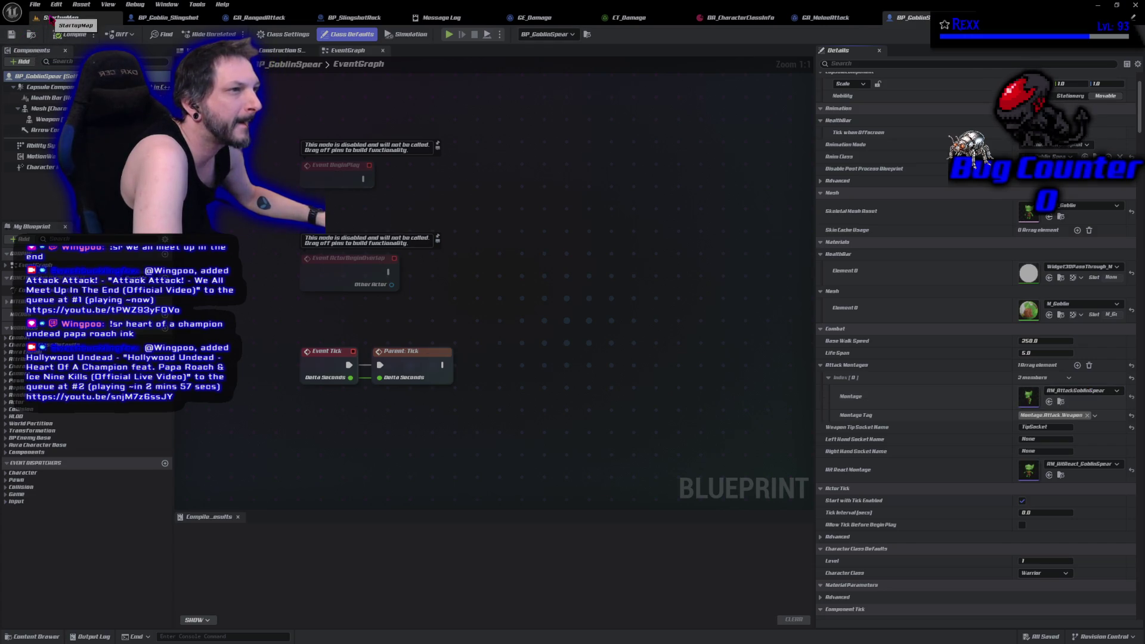
click(51, 19)
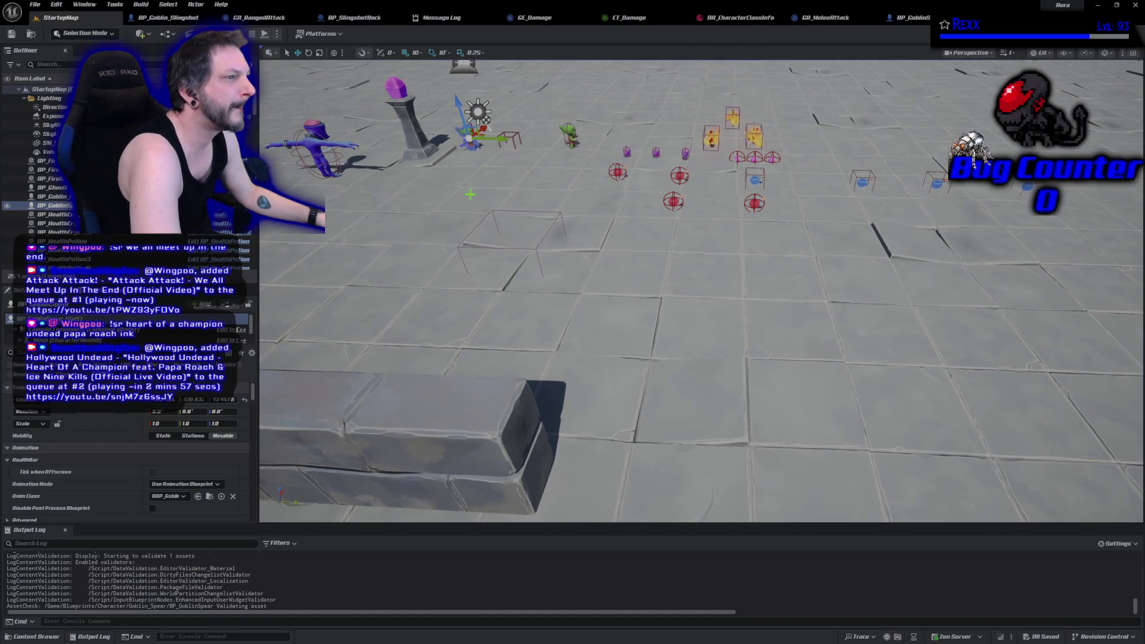
- Replace the spear goblin with a fresh BP_GoblinSpear from the Goblin_Spear folder and play the level
key(Delete)
click(17, 37)
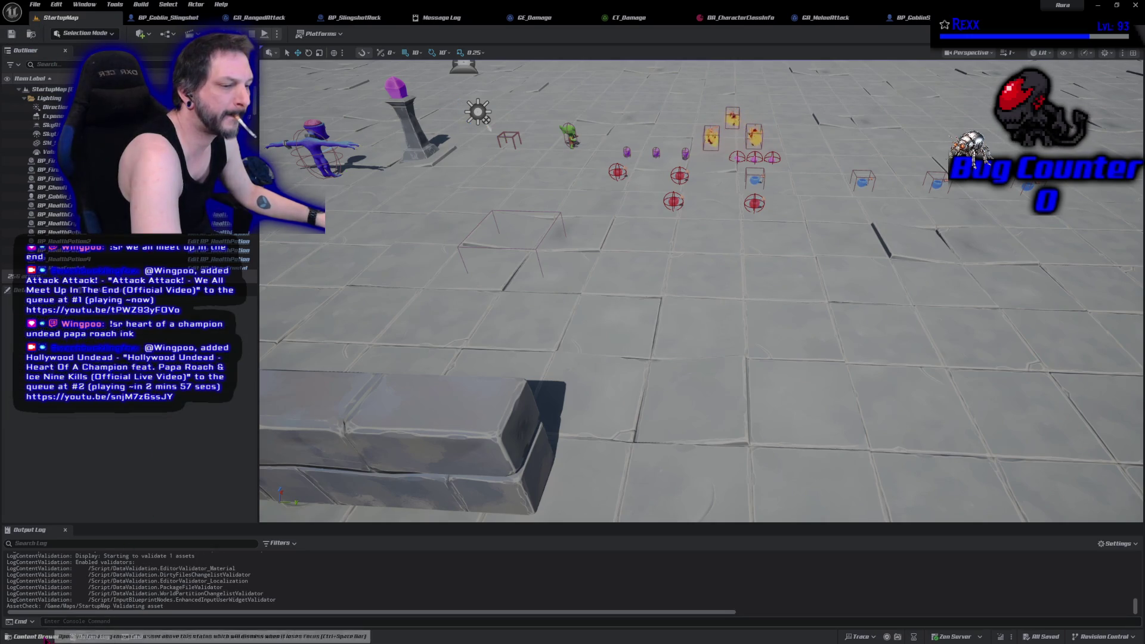
click(47, 637)
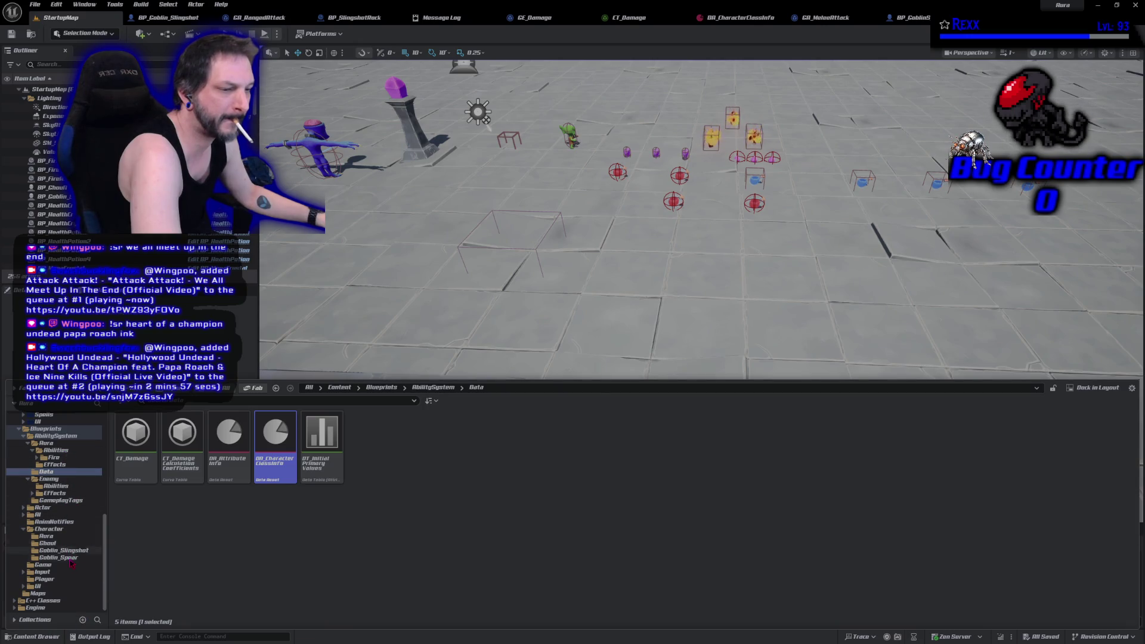
click(59, 558)
mouse_move(183, 432)
mouse_down()
mouse_move(545, 262)
mouse_move(662, 420)
mouse_move(675, 408)
mouse_up()
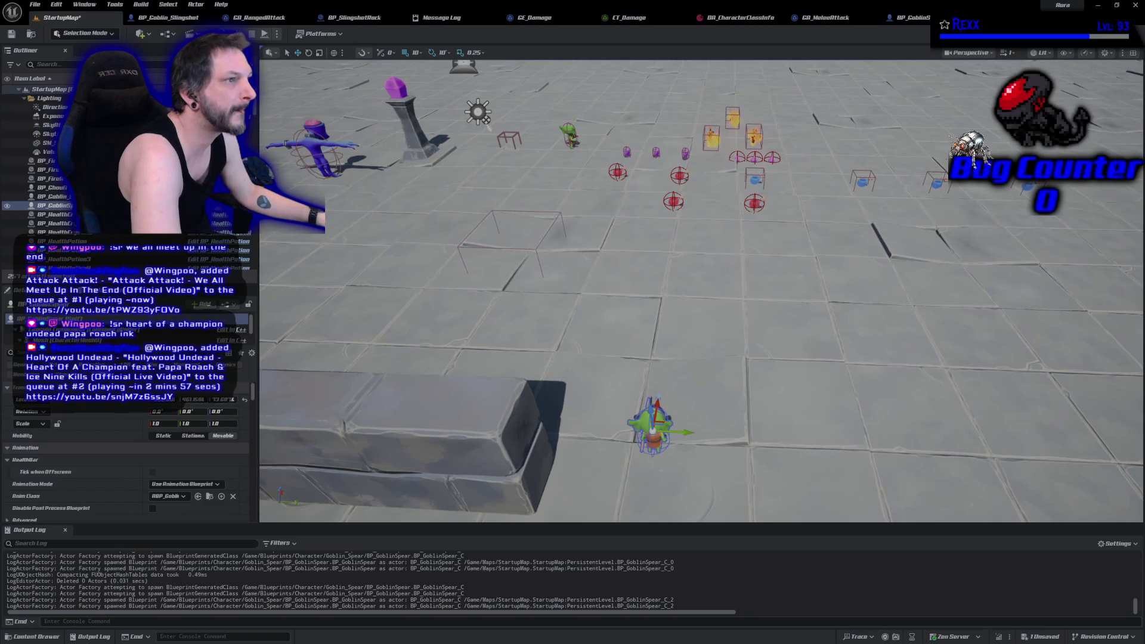
key(alt+p)
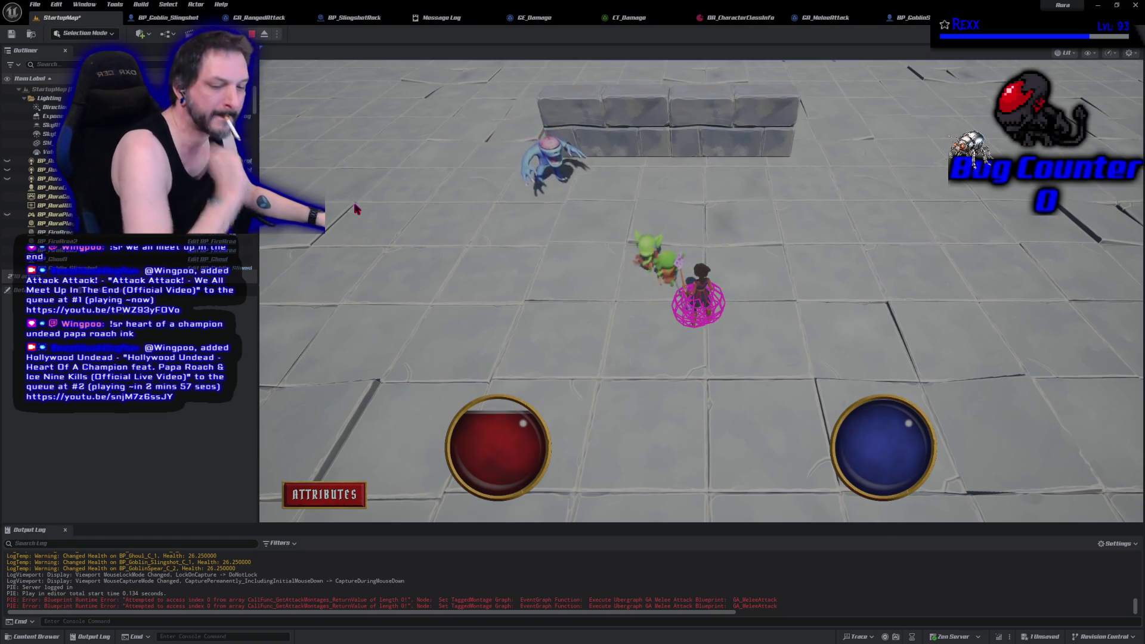
- Stop the play session and delete the goblin and the purple ghoul from the level
key(Escape)
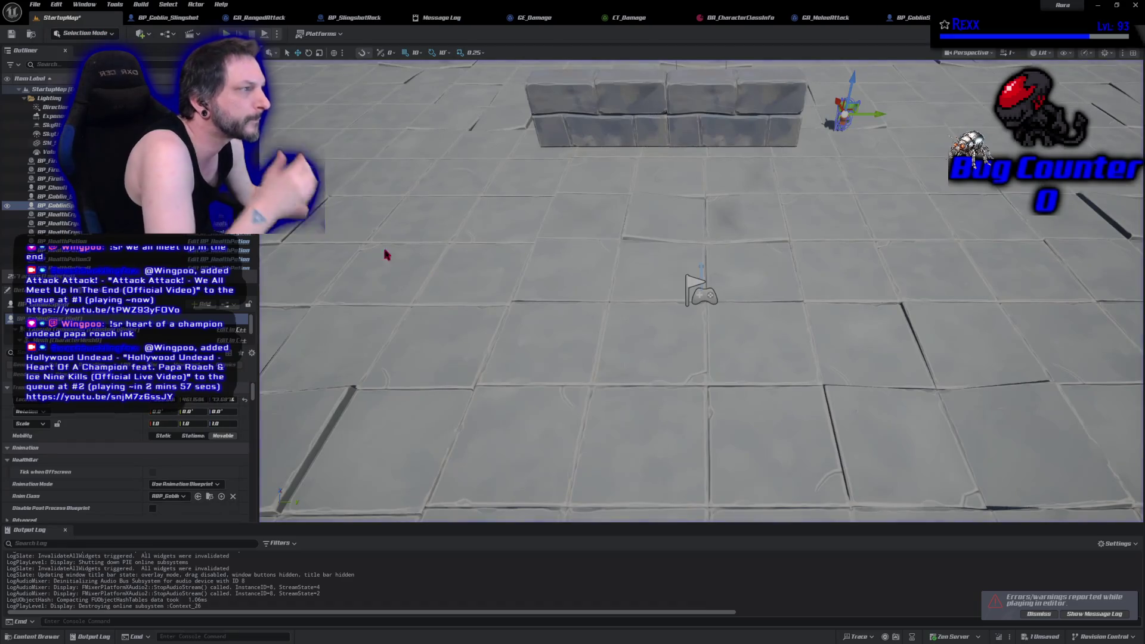
scroll(657, 298, up, 3)
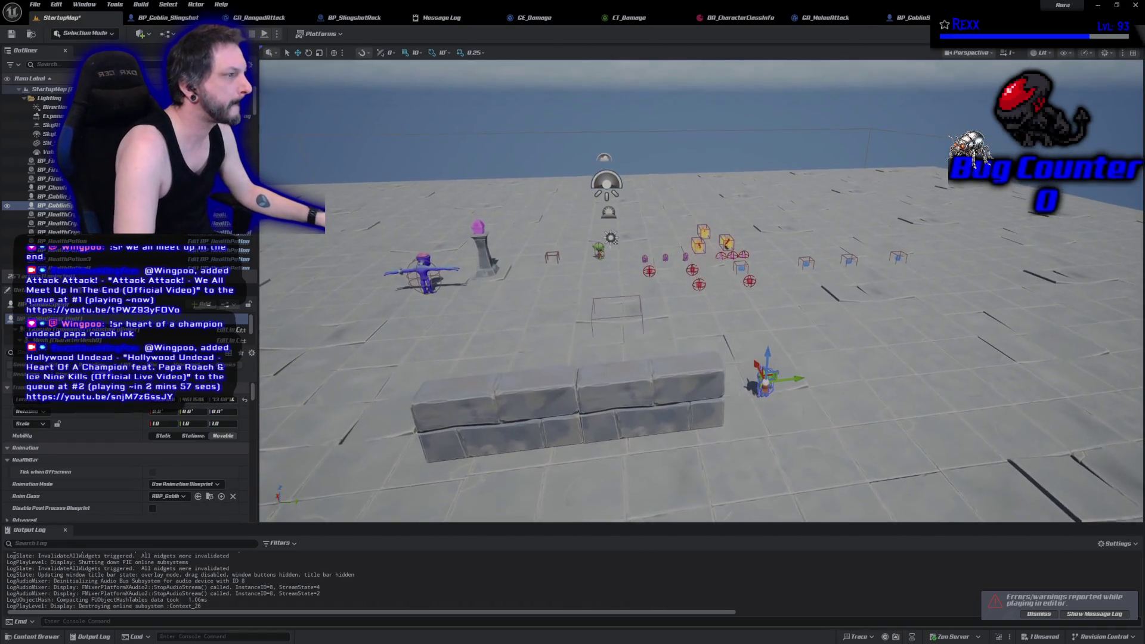
key(Delete)
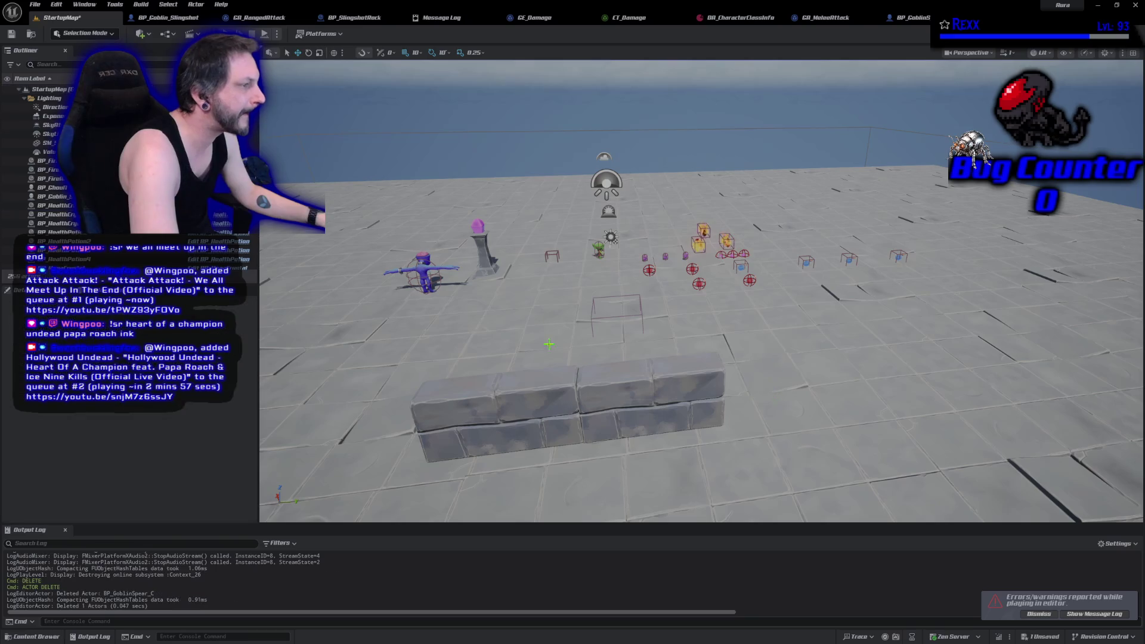
click(426, 275)
key(Delete)
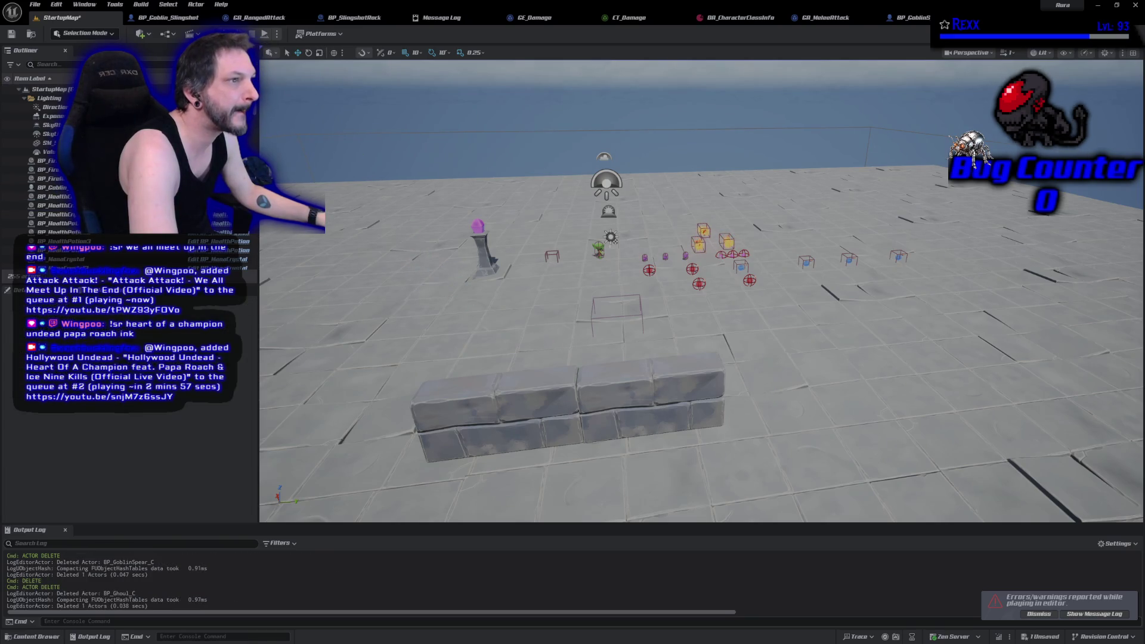
- Replay the level, running the character toward the goblin, then end the session
key(alt+p)
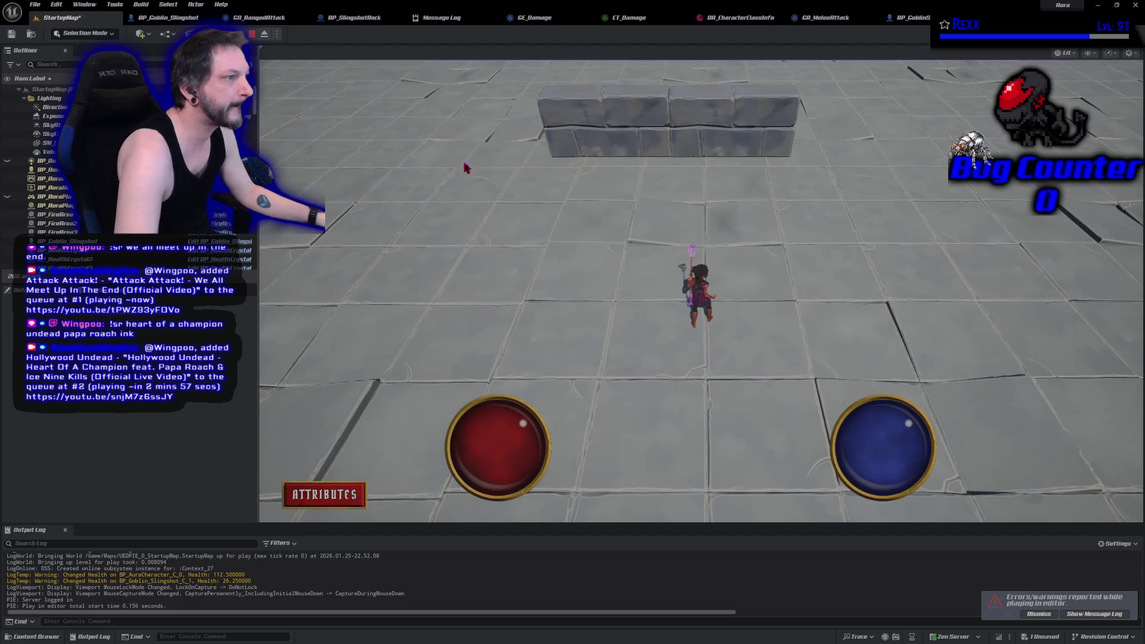
click(448, 130)
click(499, 170)
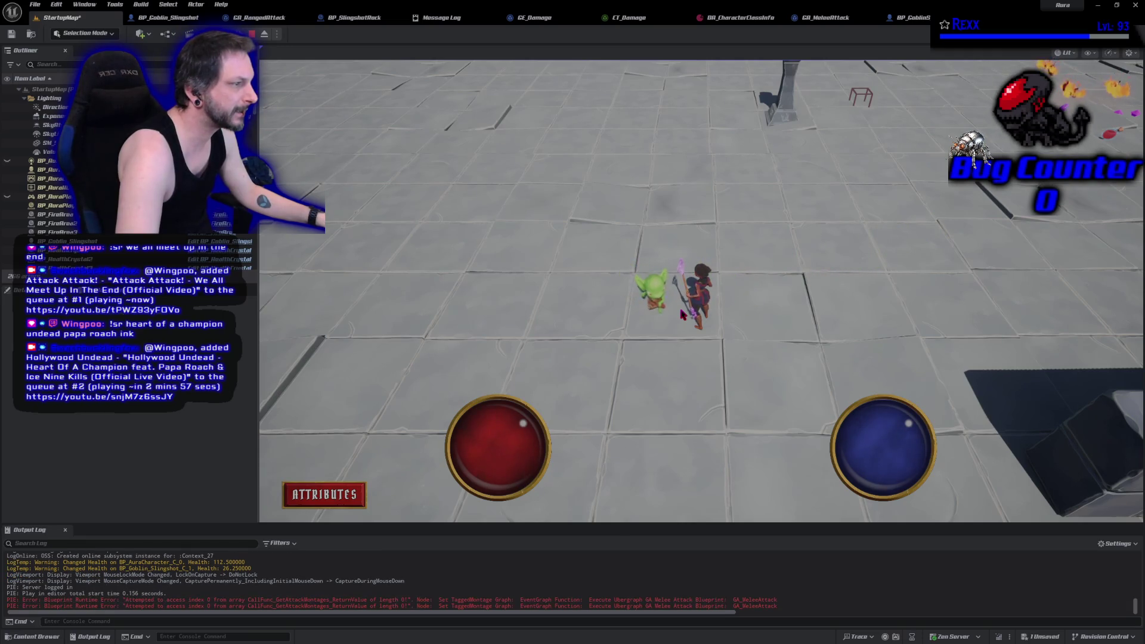
key(Escape)
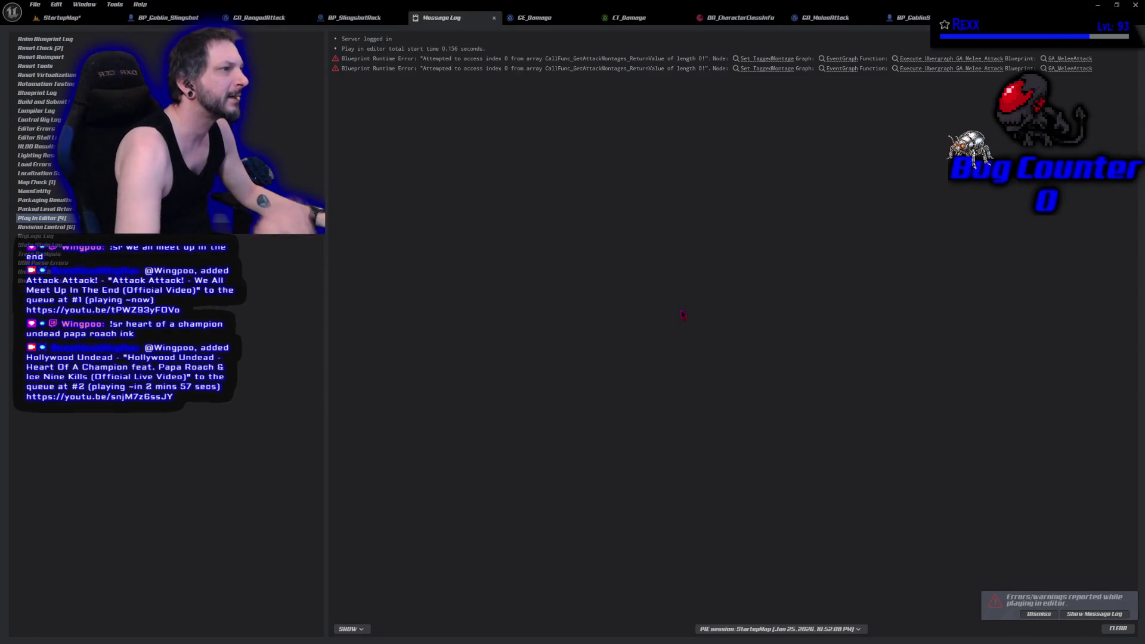
- Make BP_Goblin_Slingshot's Character Class Ranger, then compile and save the blueprint
click(168, 18)
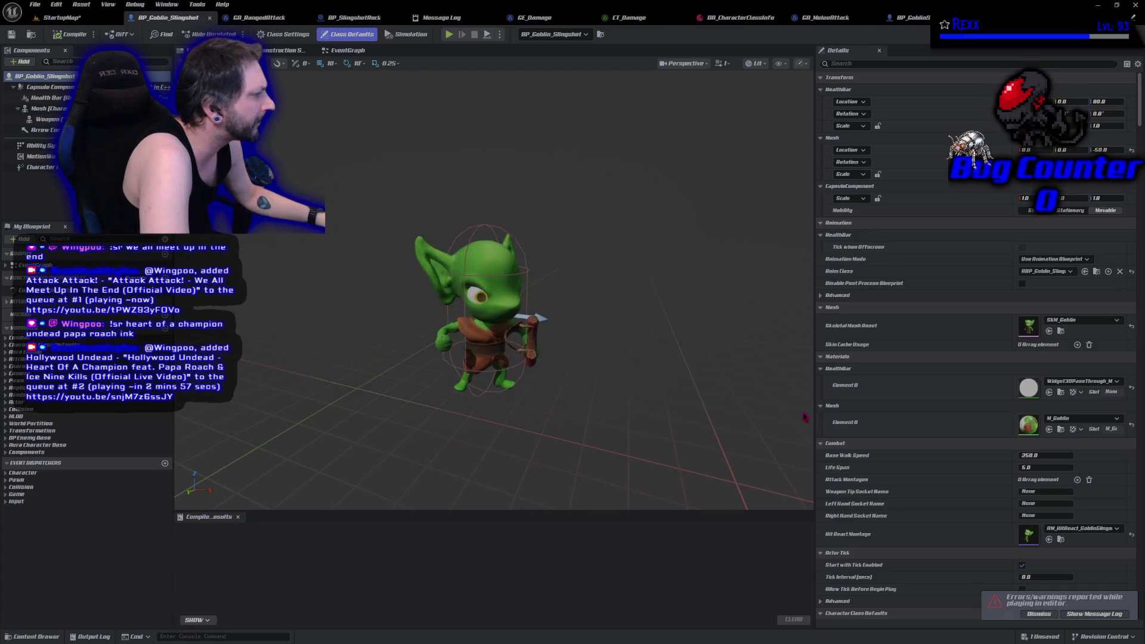
scroll(941, 531, down, 3)
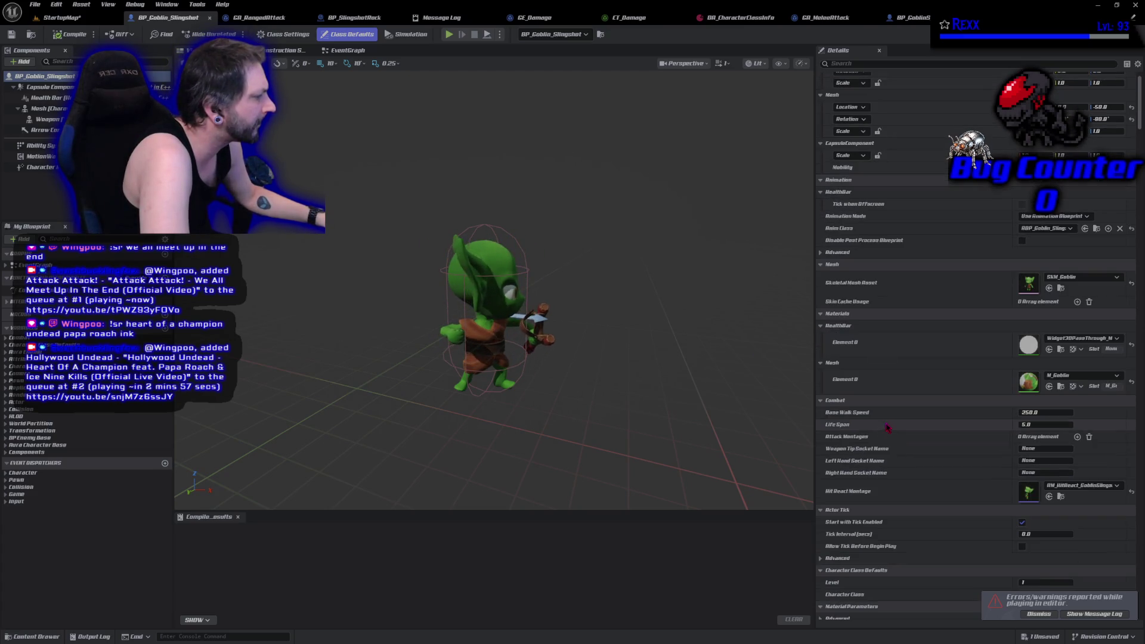
click(1039, 615)
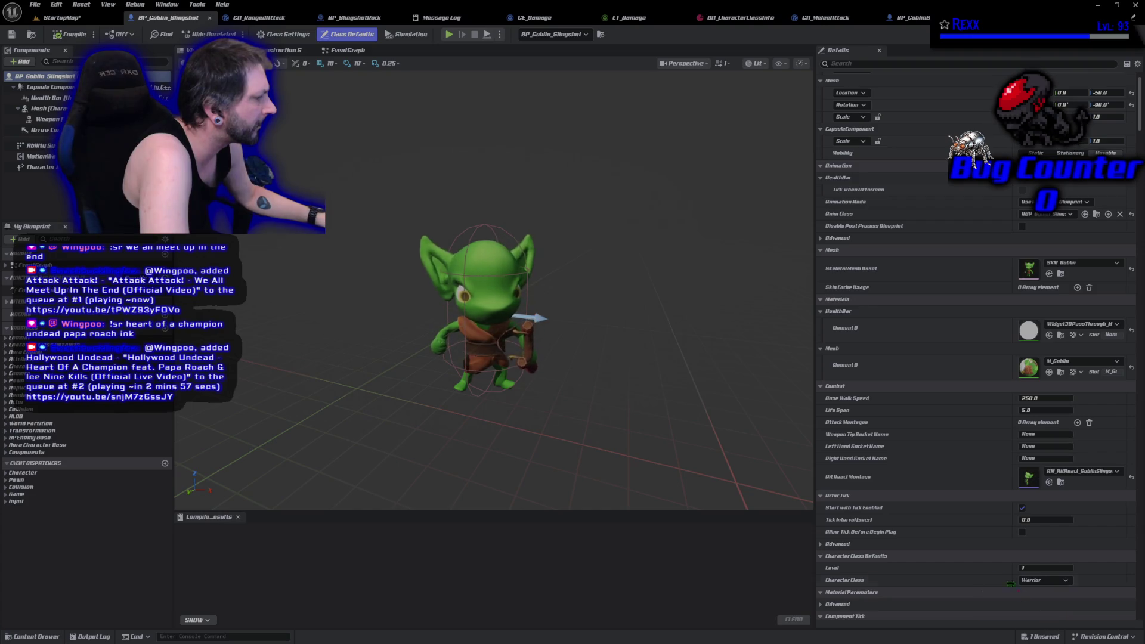
scroll(966, 549, down, 3)
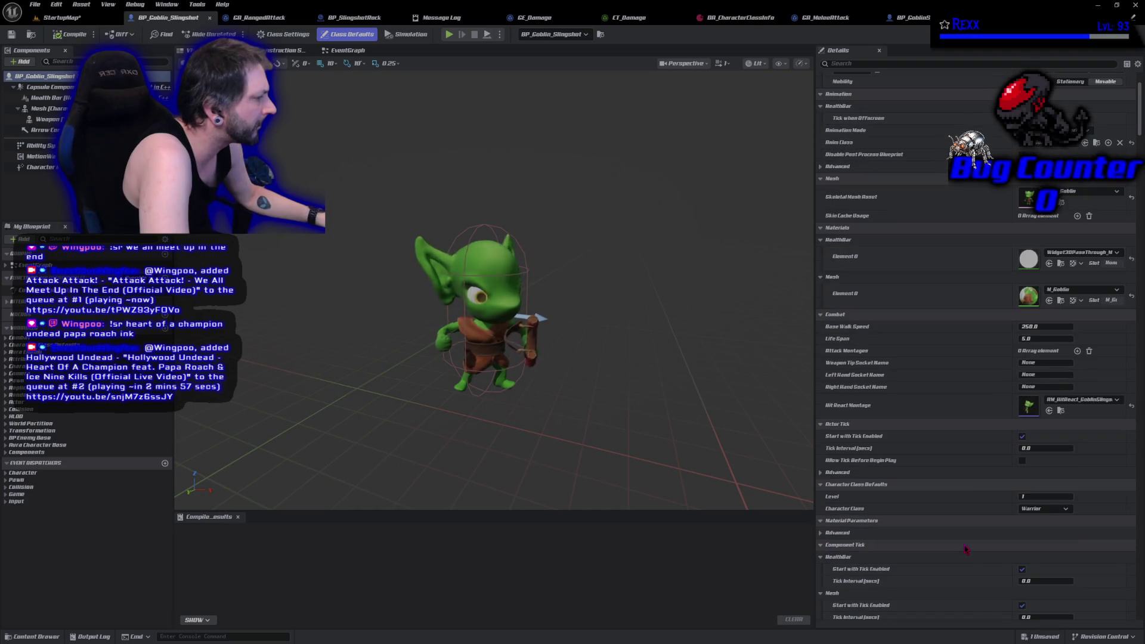
click(1044, 509)
click(1039, 533)
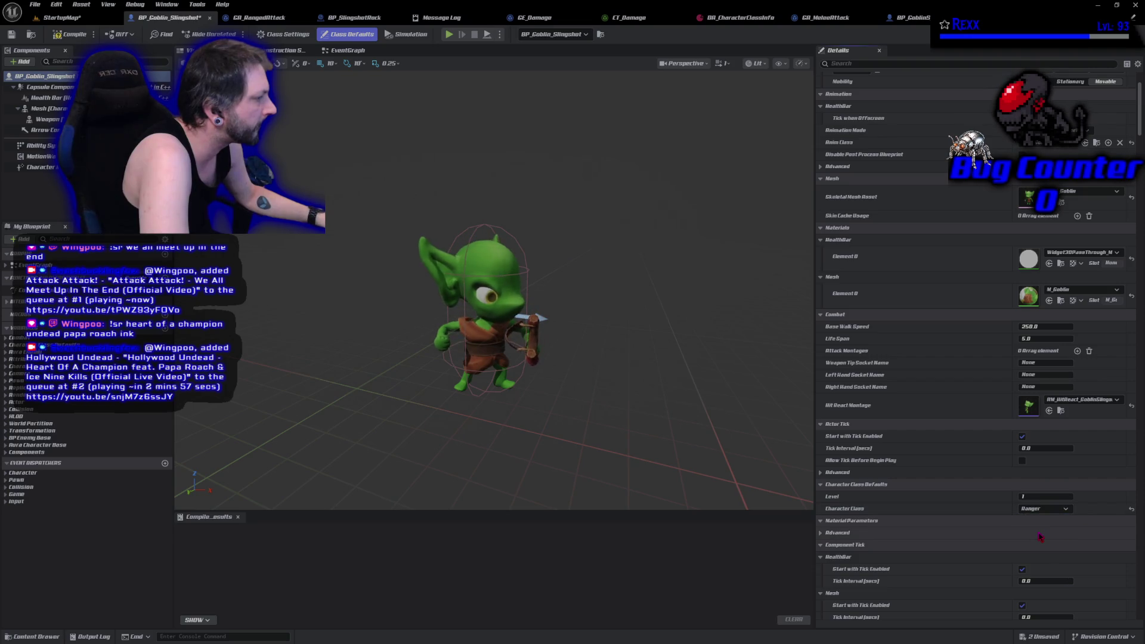
click(60, 40)
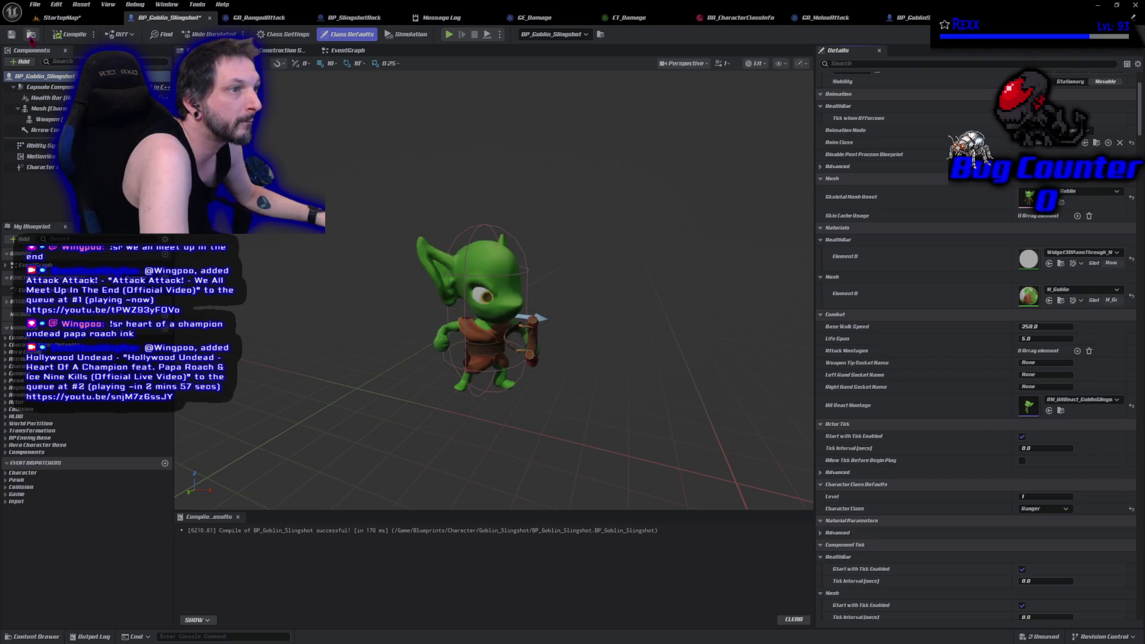
click(11, 37)
click(60, 17)
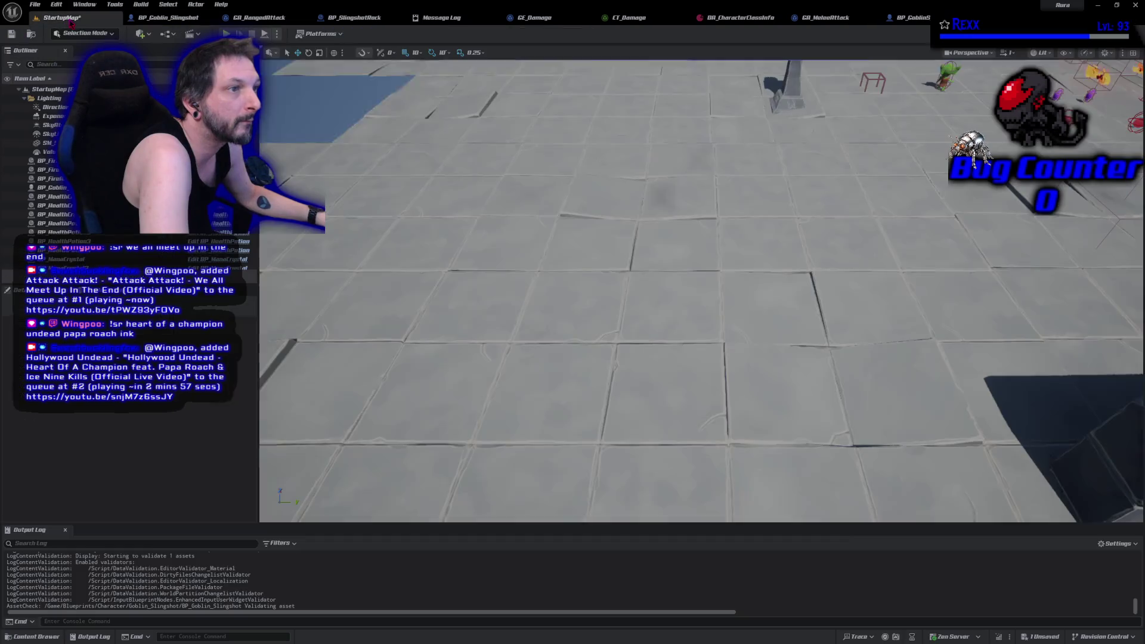
- Save StartupMap and playtest it with the Ranger slingshot goblin, then stop the session
click(11, 34)
key(alt+p)
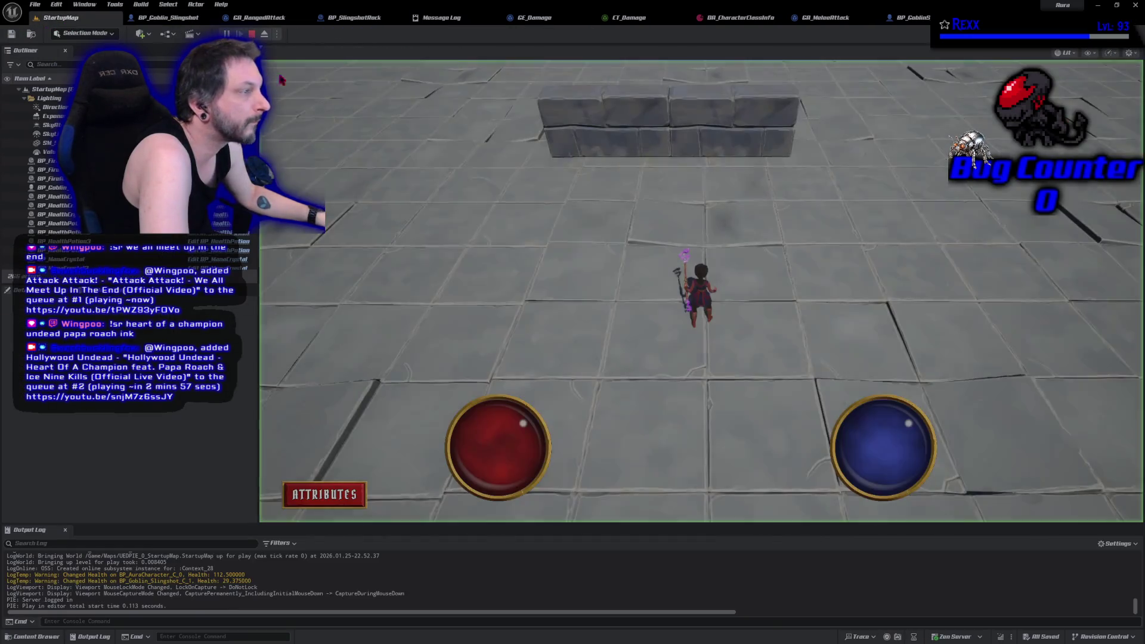
click(775, 195)
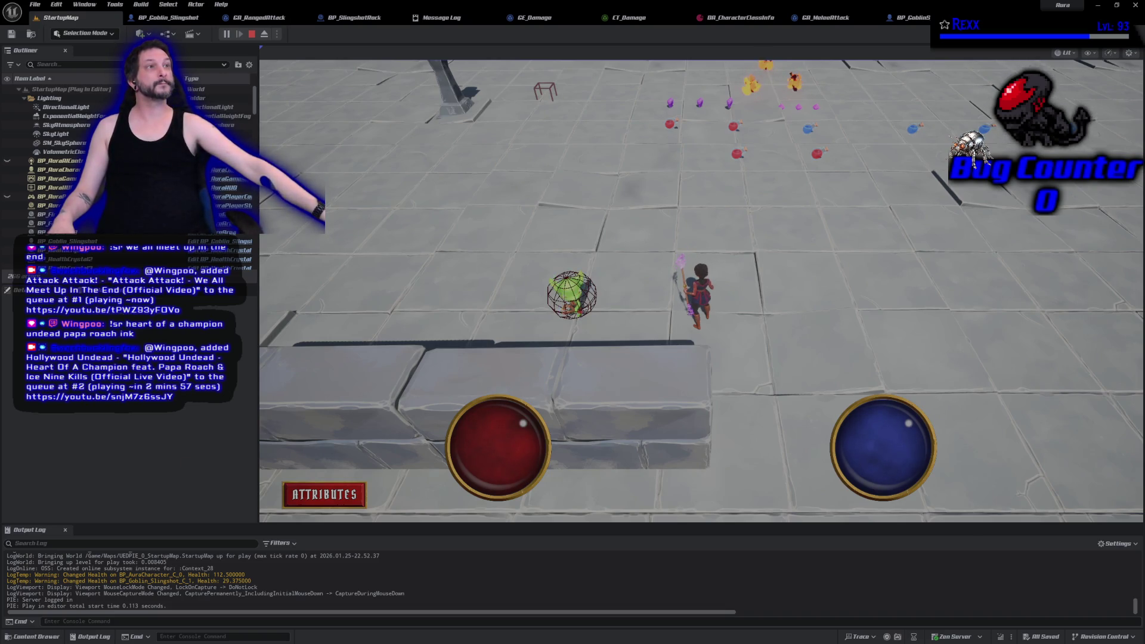
click(251, 35)
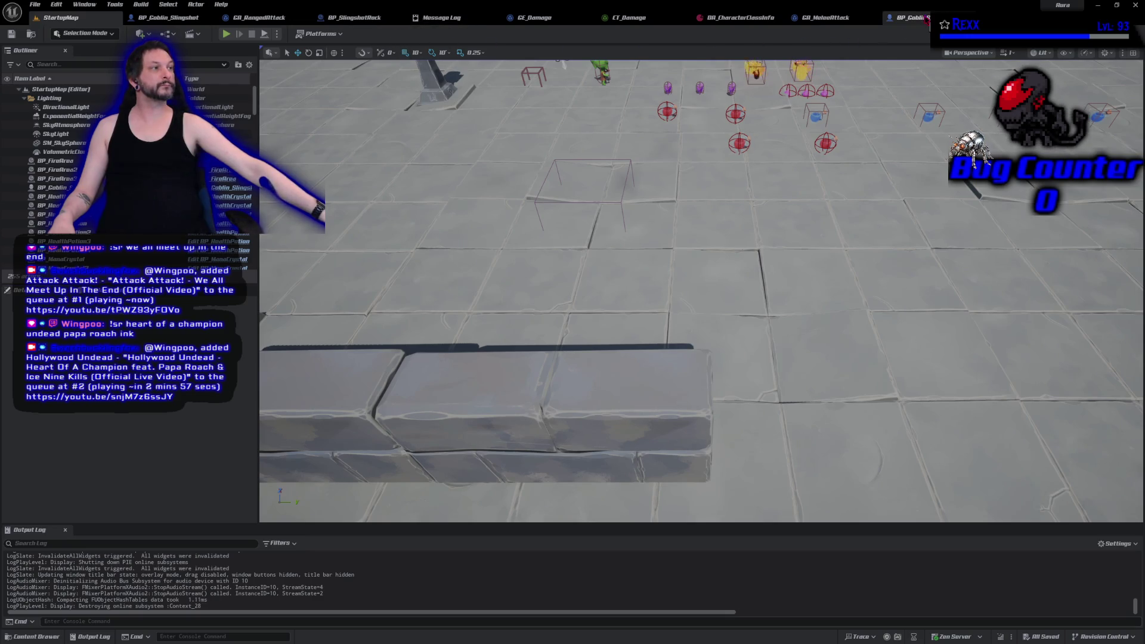
- Close the BP_GoblinSpear and GA_MeleeAttack editors and switch over to GitHub Desktop
click(923, 19)
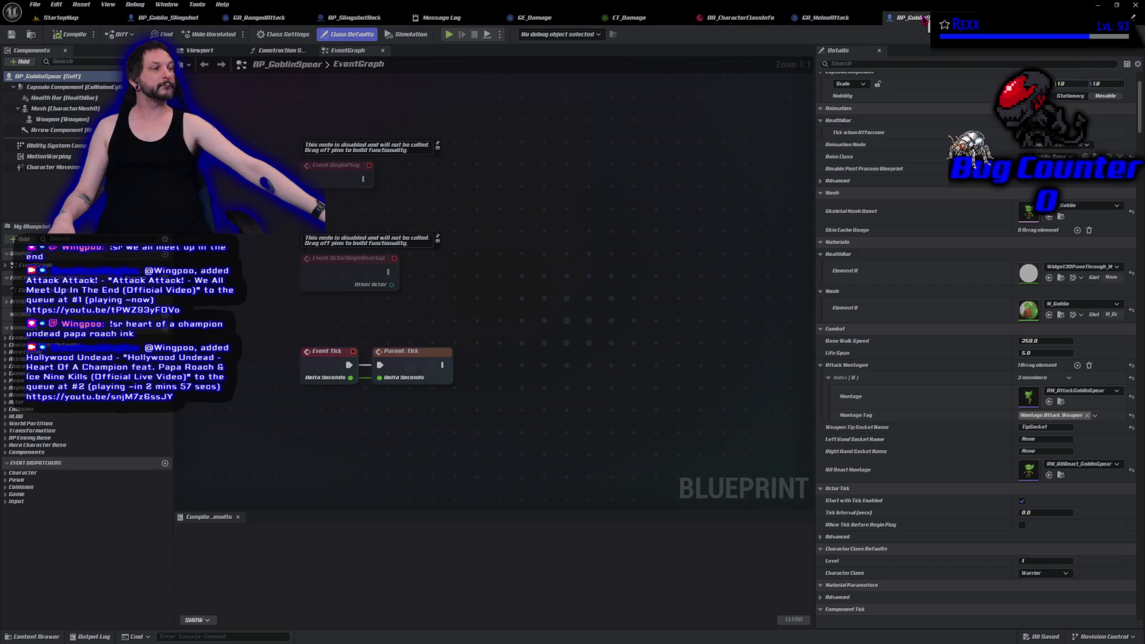
click(926, 19)
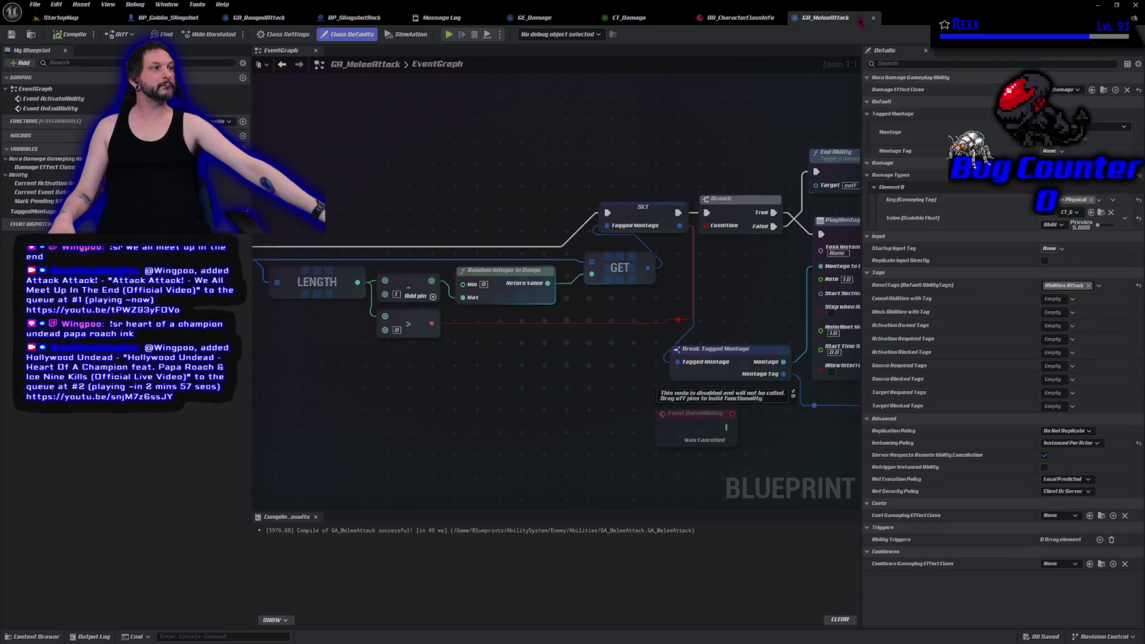
click(837, 19)
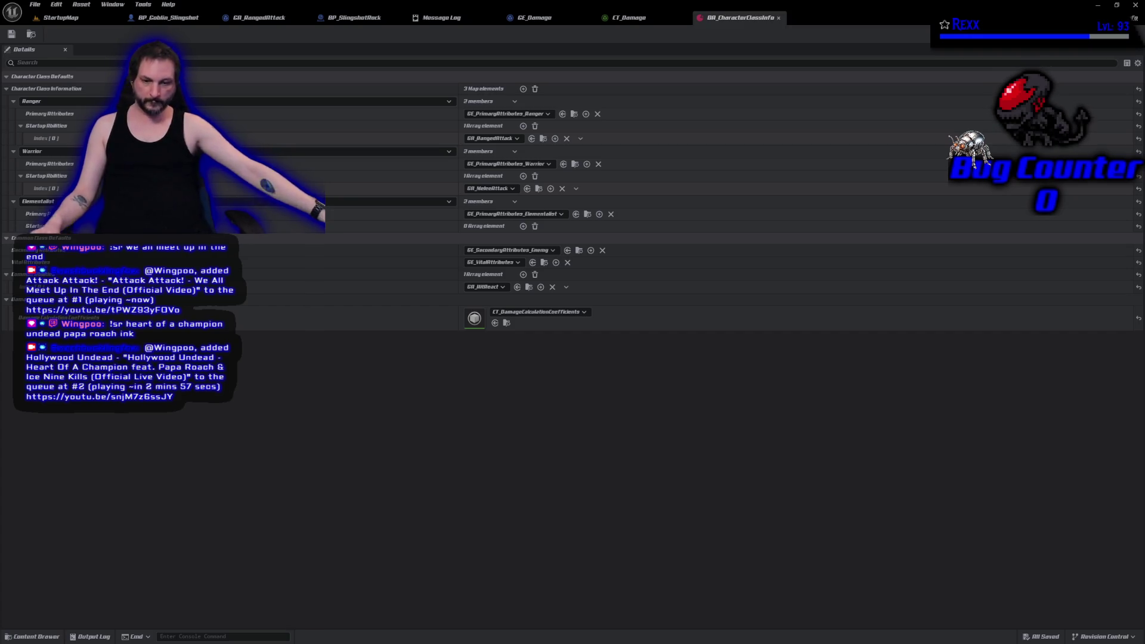
key(alt+Tab)
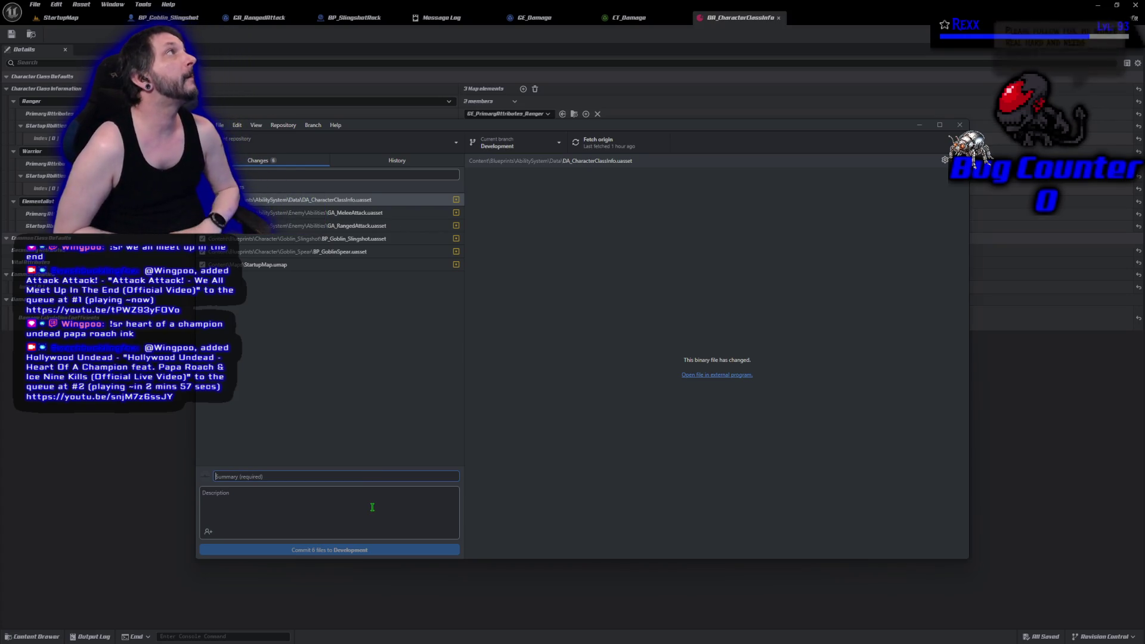
- Enter the summary 'Granting Ranged Attacks', commit all six files to Development, and push to origin
text(Slingshot)
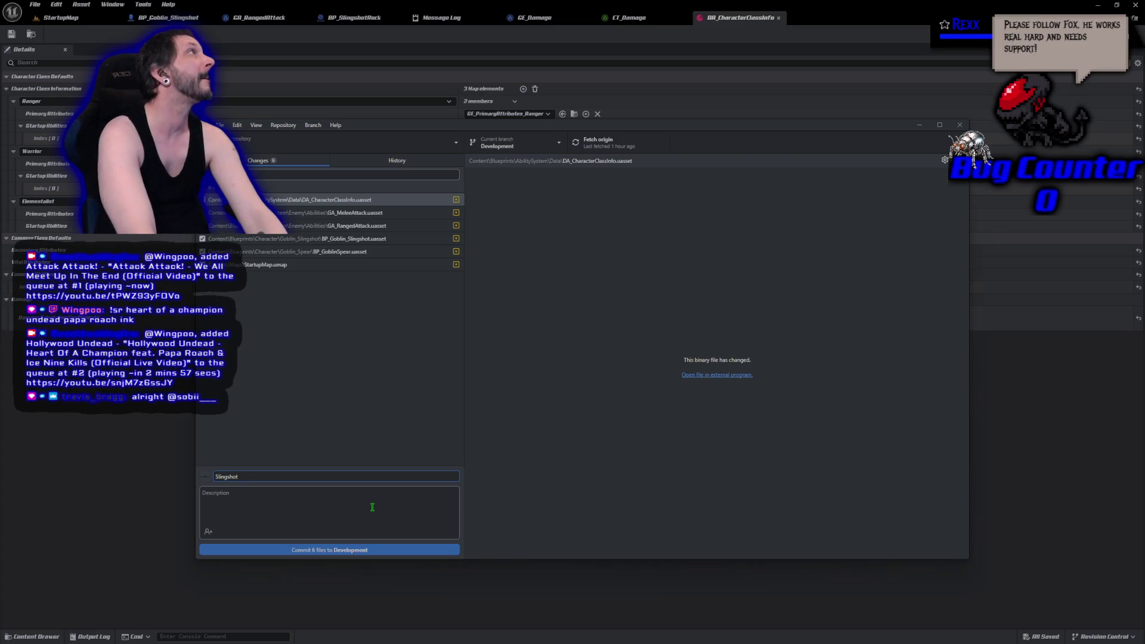
key(BackSpace)
key(BackSpace)
key(BackSpace)
text(Granting Ranged Attacks)
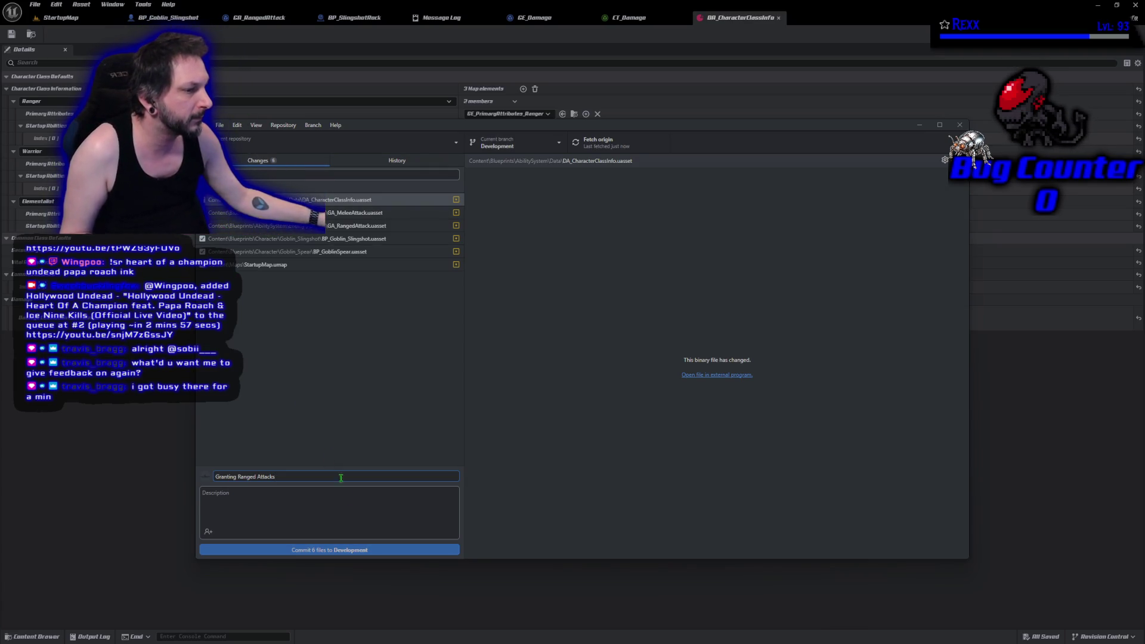
click(369, 164)
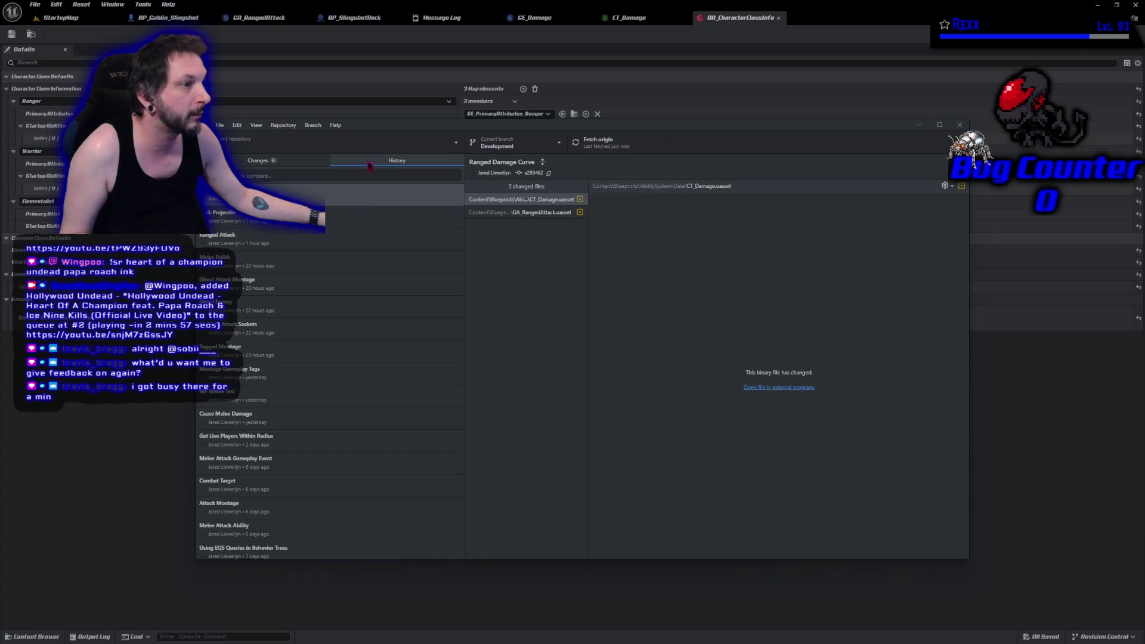
click(262, 161)
click(358, 552)
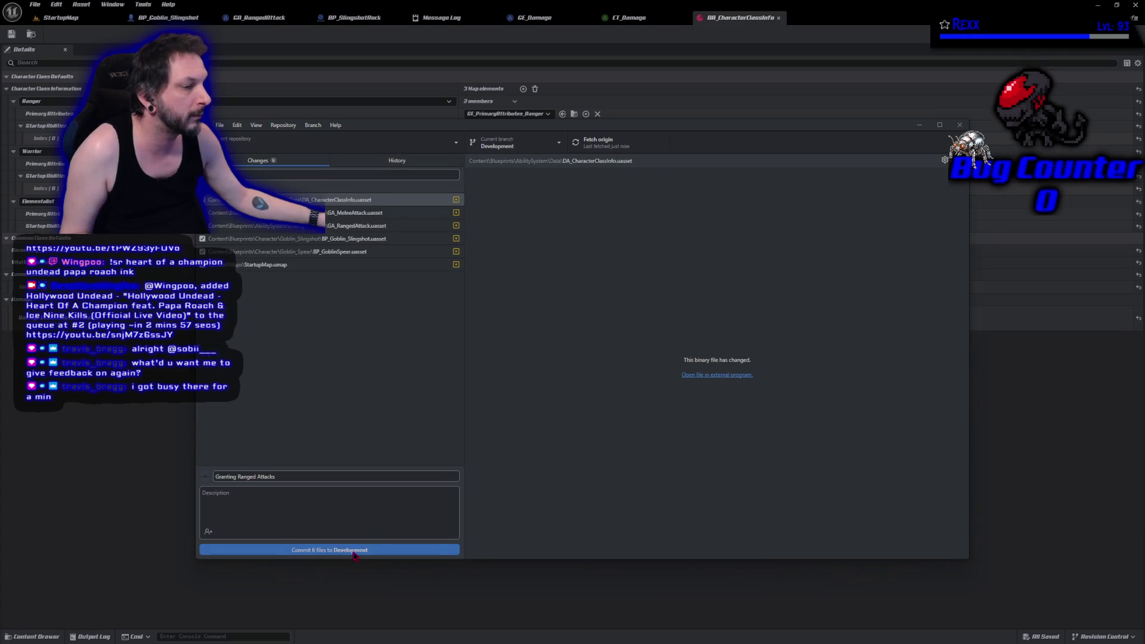
click(839, 246)
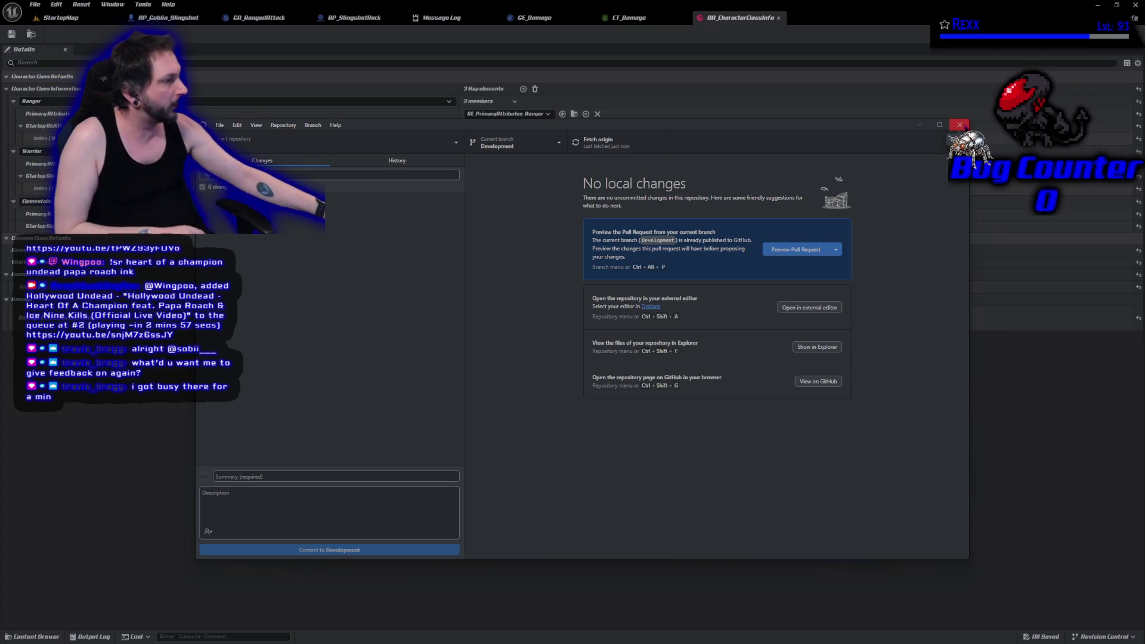
- Close the GitHub Desktop window
click(961, 125)
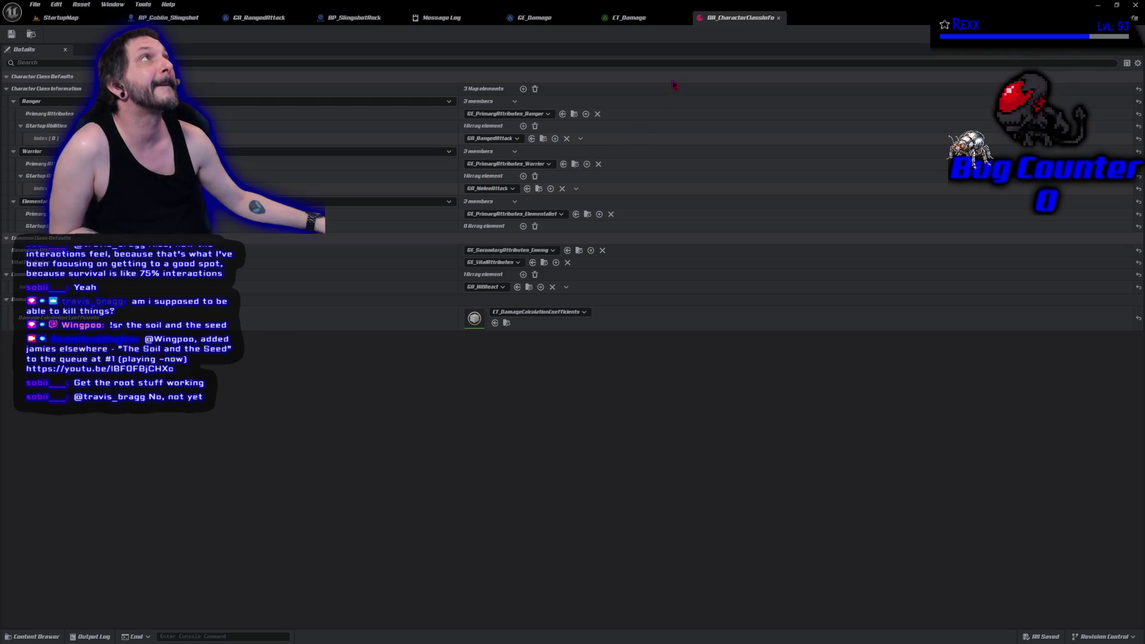
- Return to GA_RangedAttack and bring up the Content Drawer at the Goblin_Spear folder
click(262, 18)
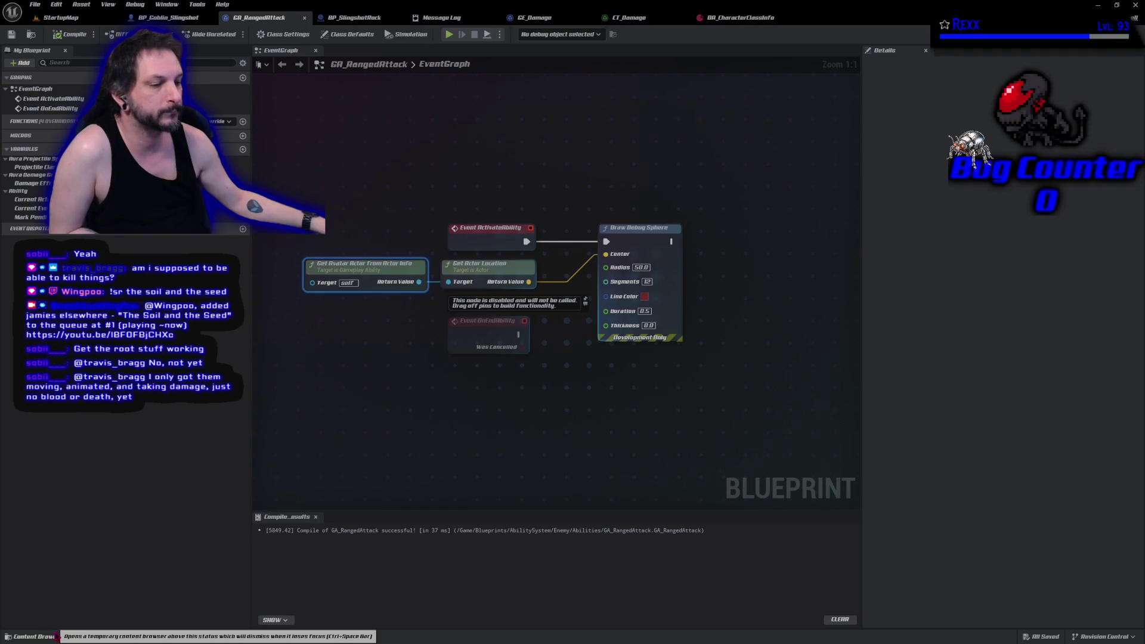
click(36, 637)
scroll(55, 550, up, 10)
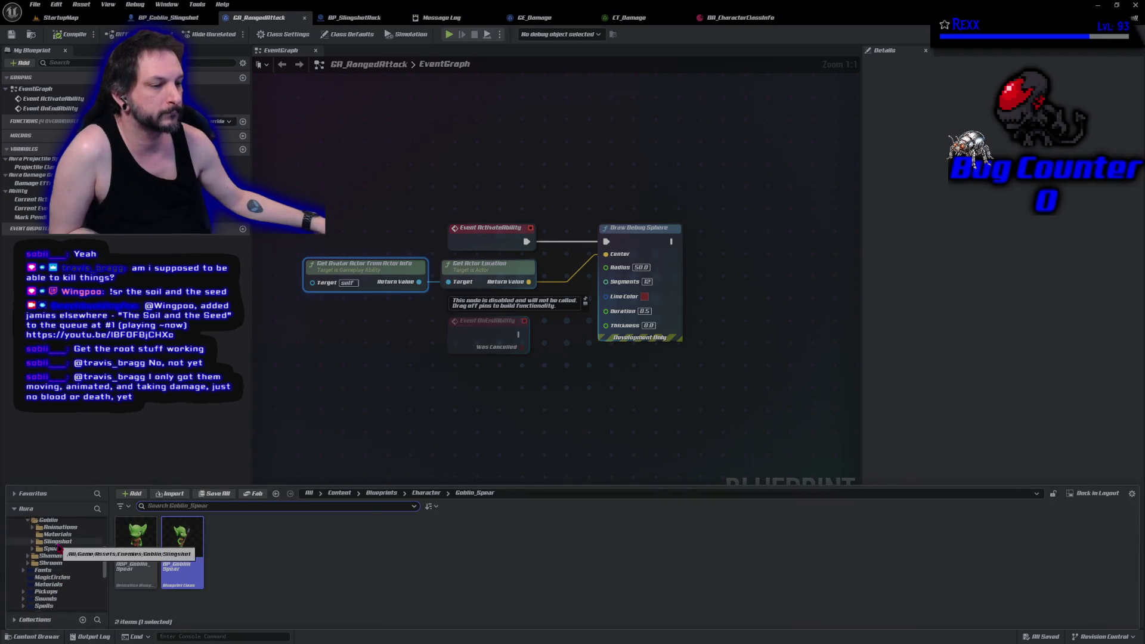
- Preview the Attack_Slingshot animation from Goblin > Animations > Slingshot, then close its editor
click(60, 542)
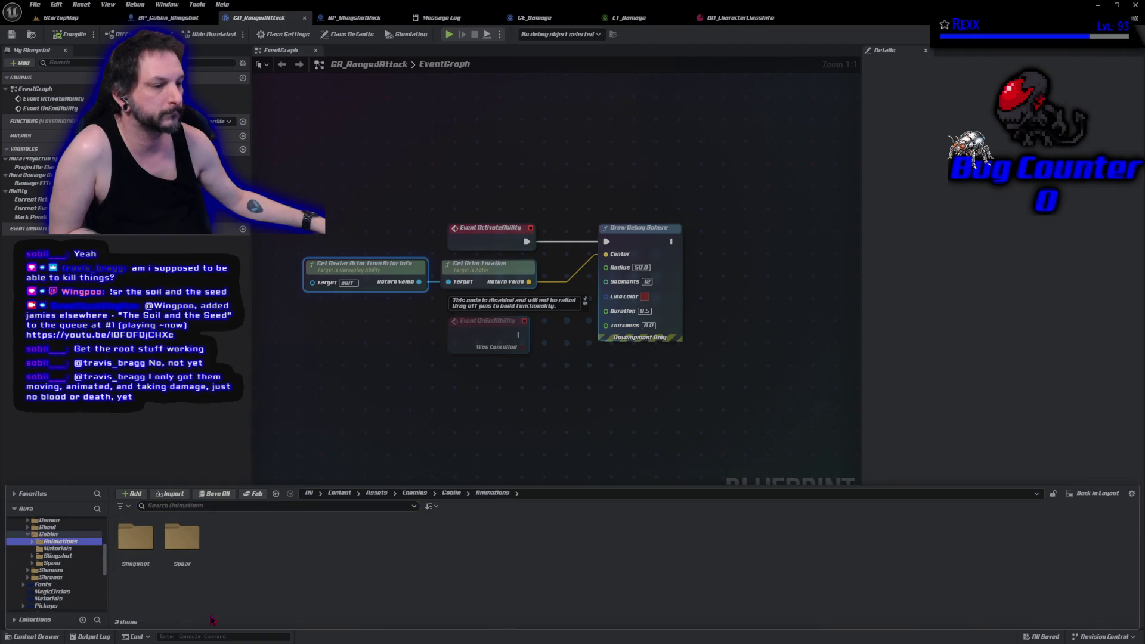
double_click(154, 573)
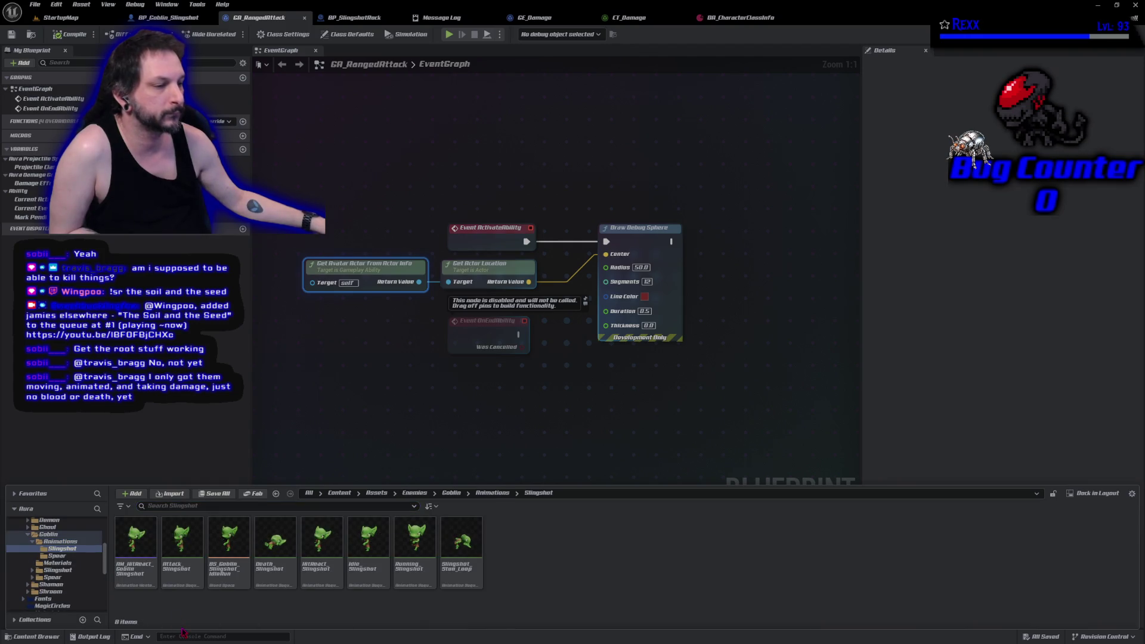
double_click(182, 546)
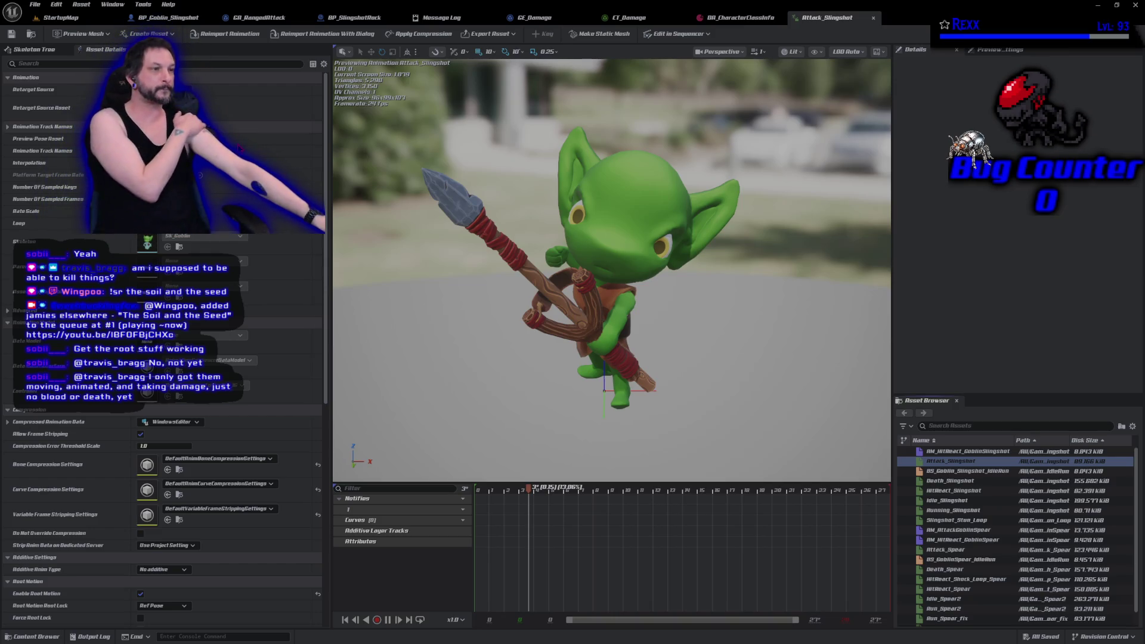
middle_click(825, 22)
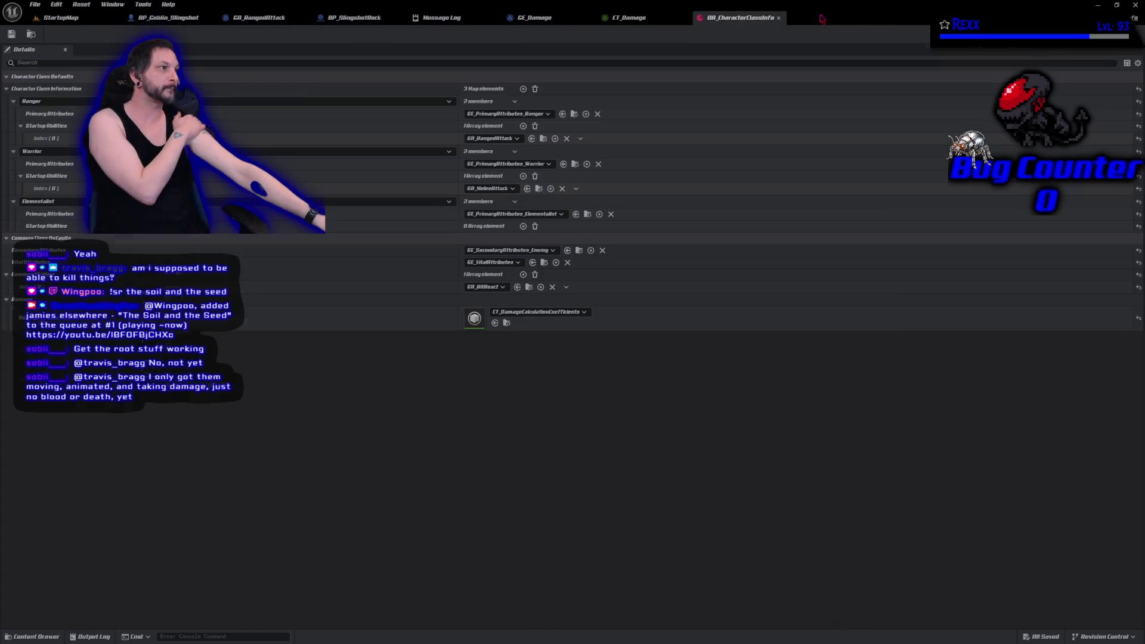
- Create an AnimMontage from the Attack_Slingshot animation
click(17, 637)
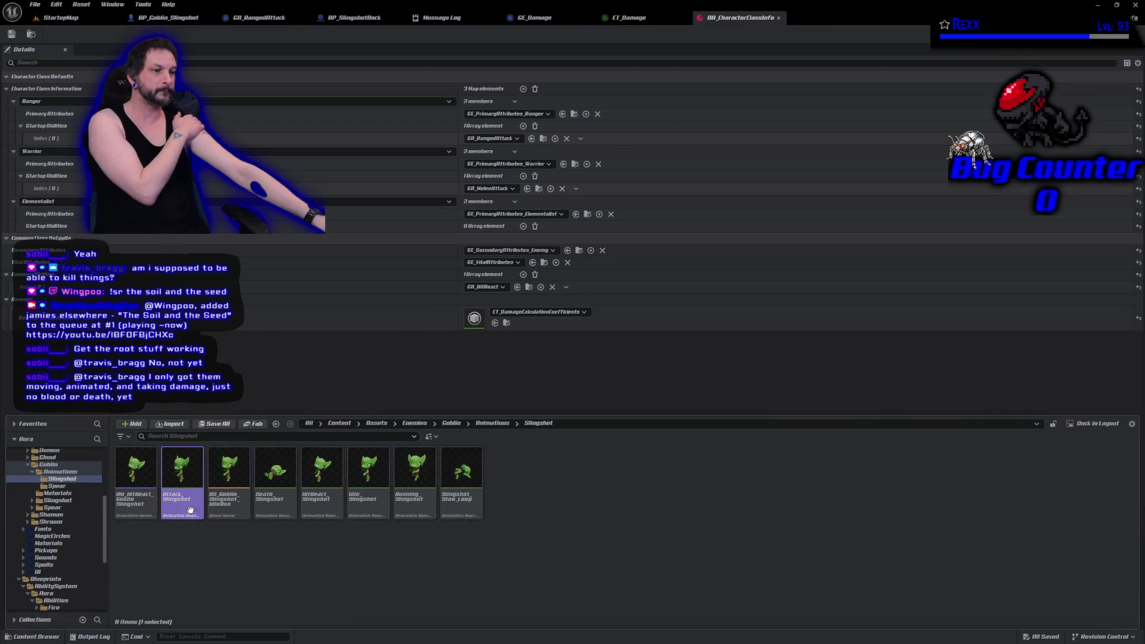
right_click(190, 492)
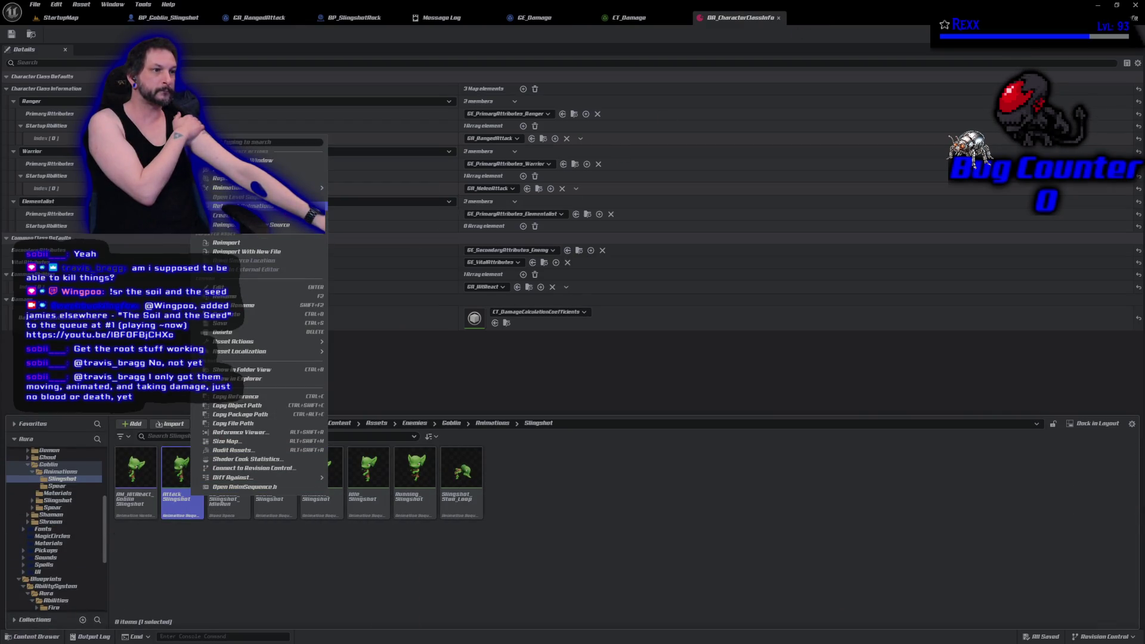
mouse_move(298, 215)
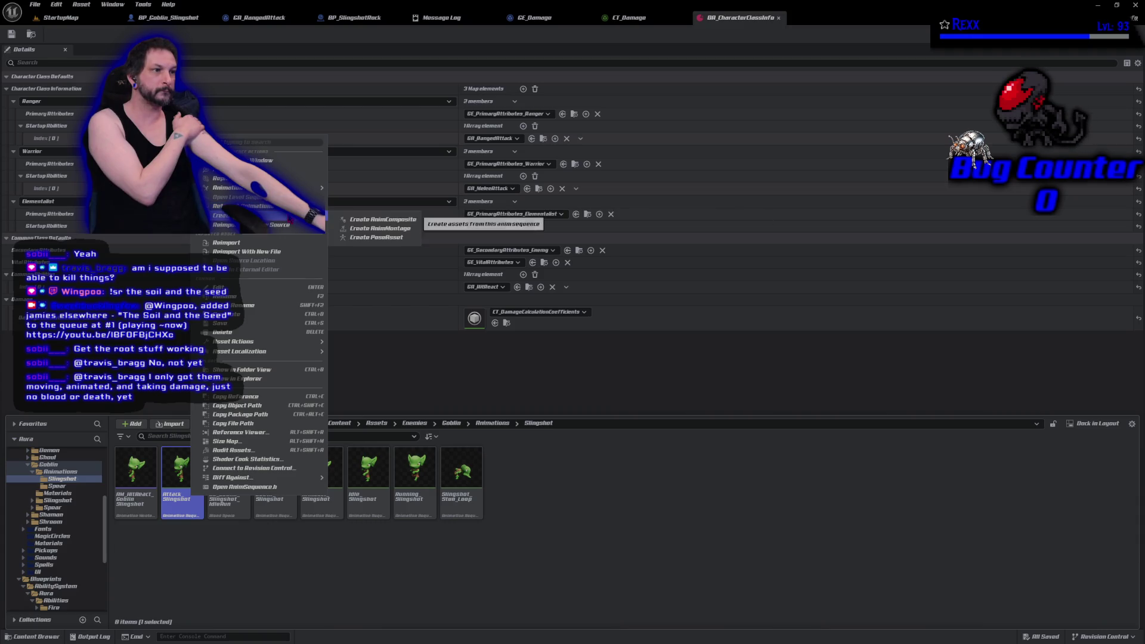
click(390, 230)
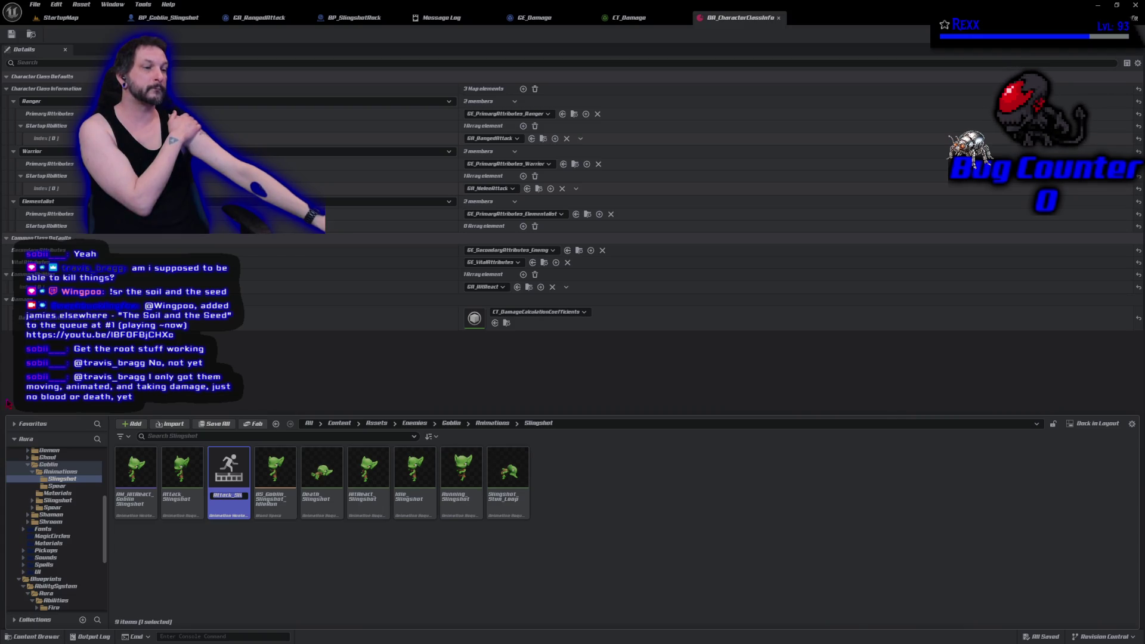
- Name the new montage AM_Attack_Goblin_Slingshot and open it for editing
click(242, 496)
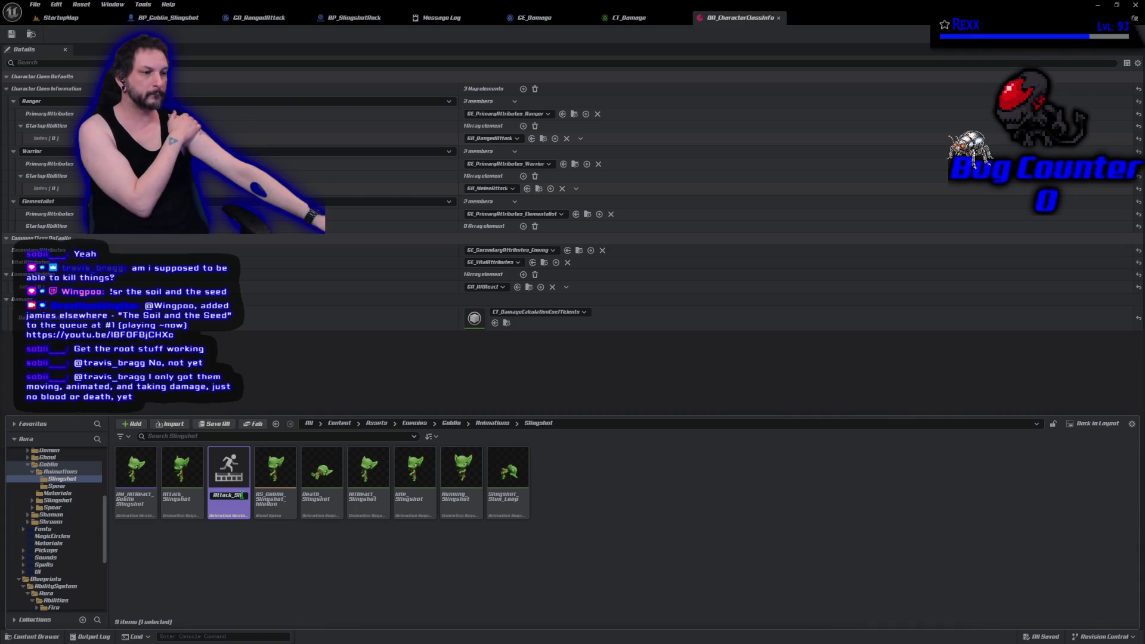
text(_Montage)
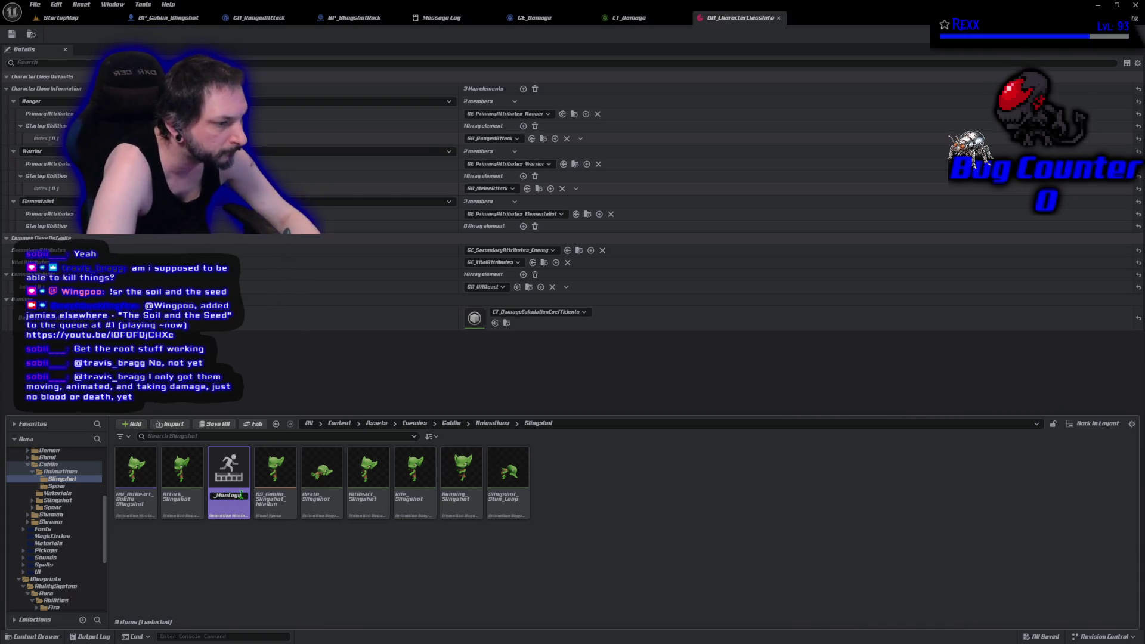
key(BackSpace)
key(BackSpace)
key(BackSpace)
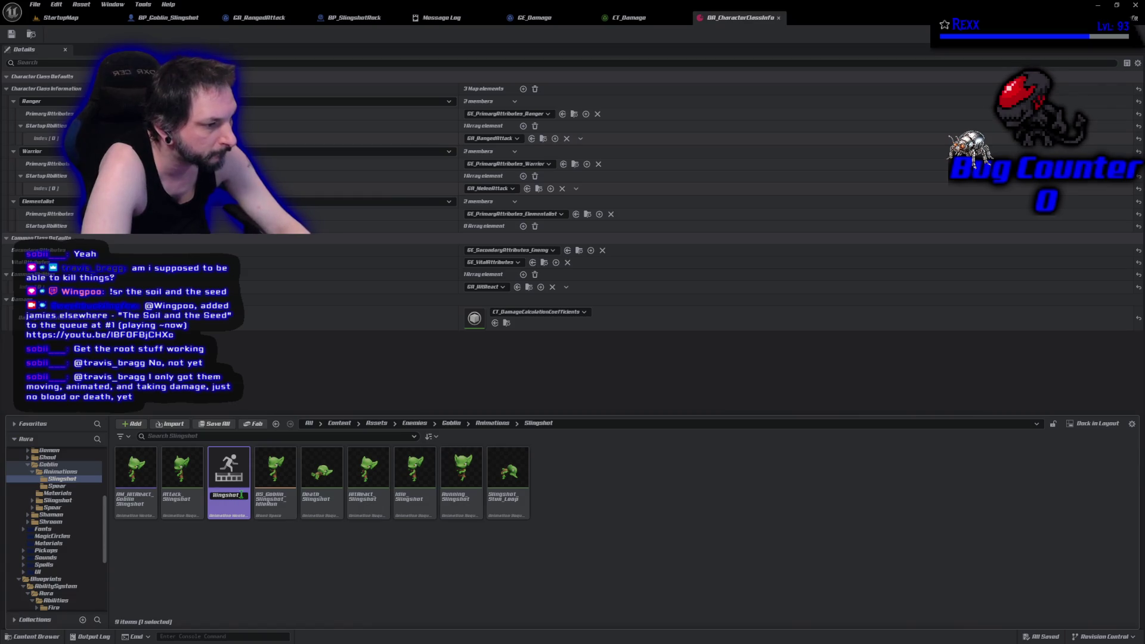
key(BackSpace)
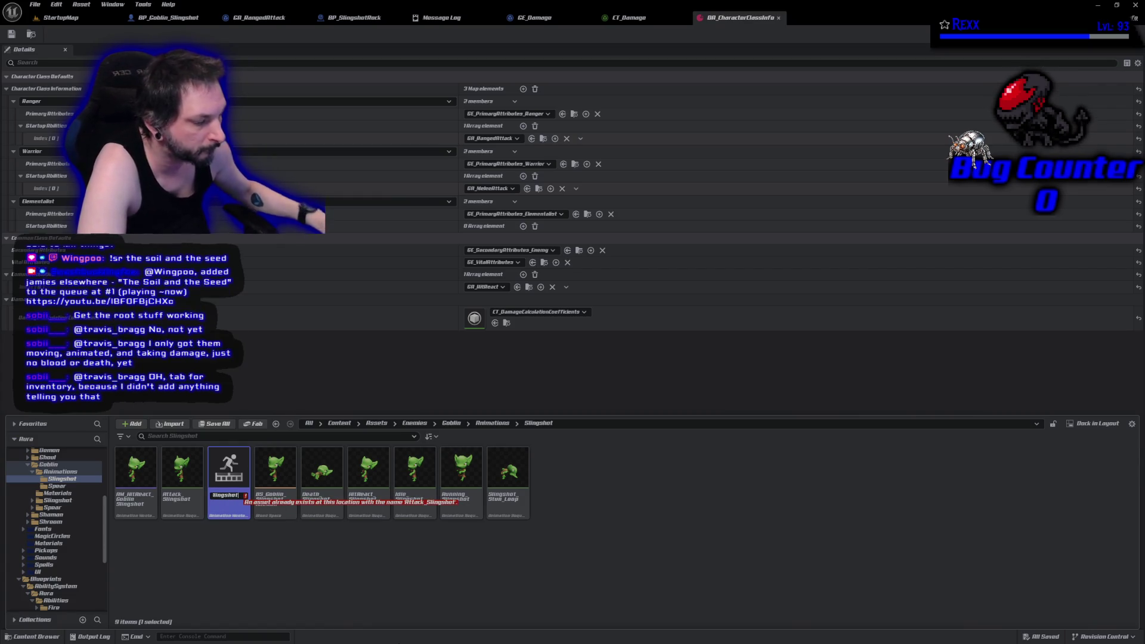
key(Home)
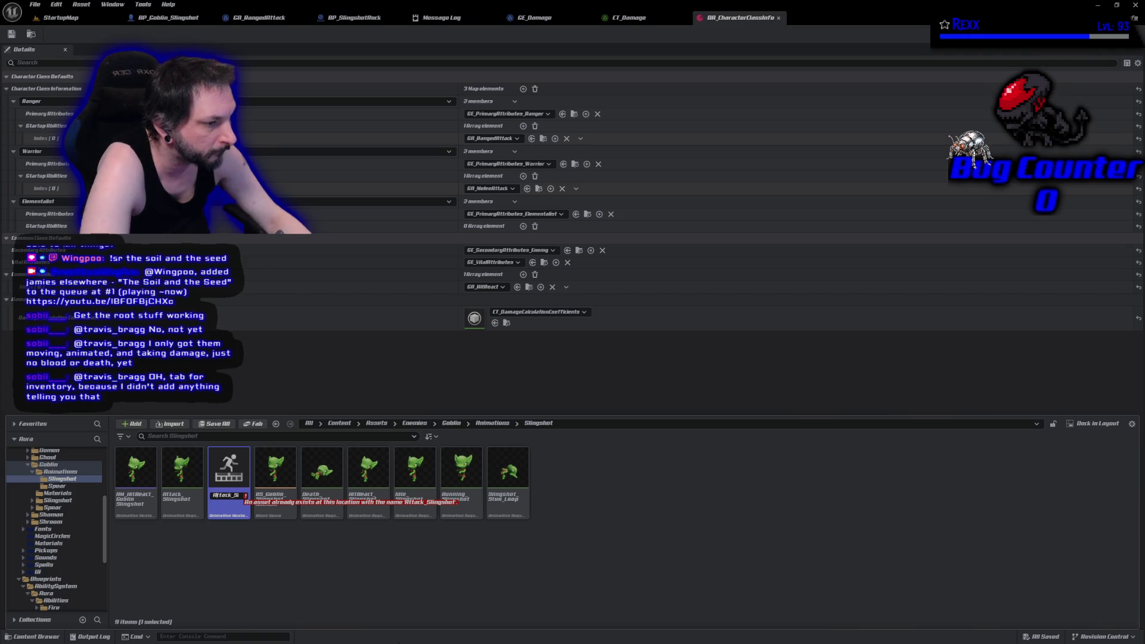
text(_Goblin)
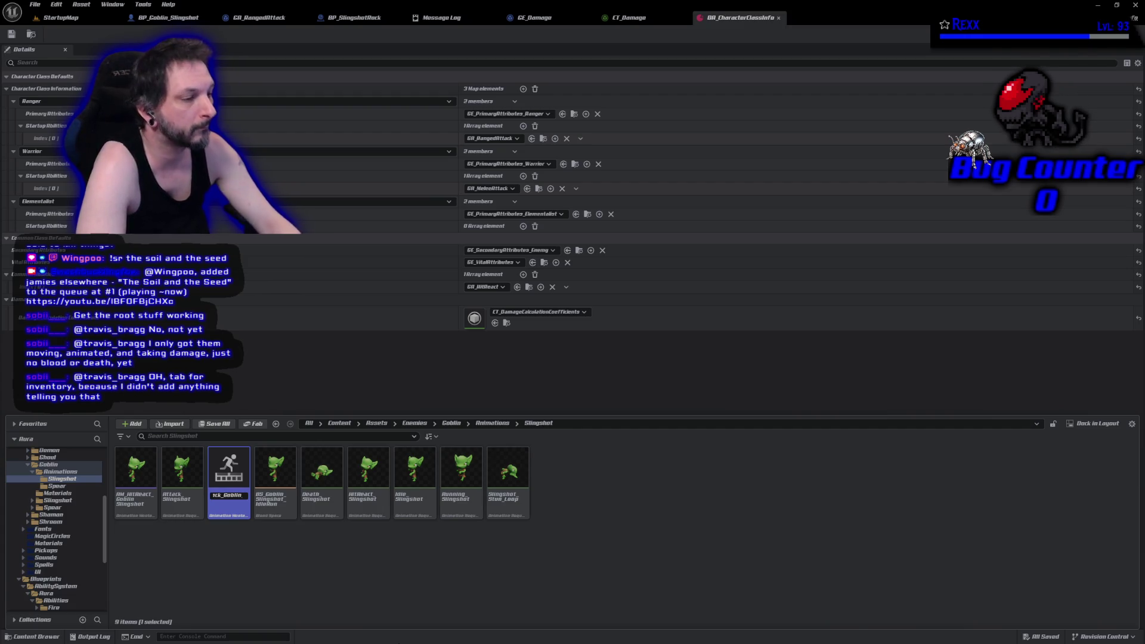
key(Home)
text(AM_)
key(Return)
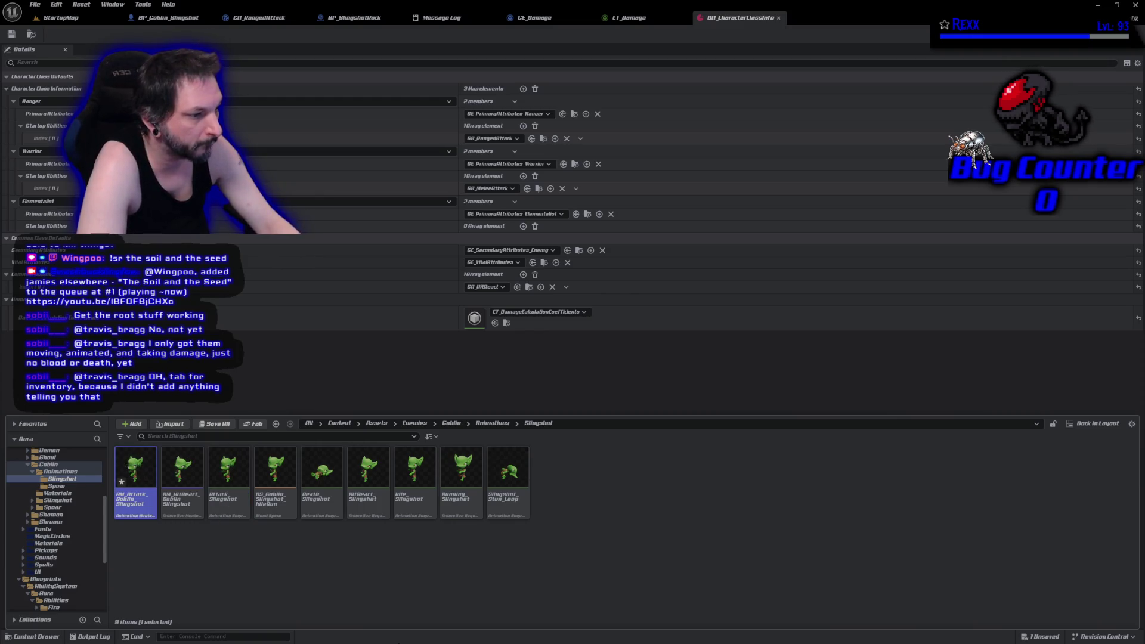
key(Return)
key(Return)
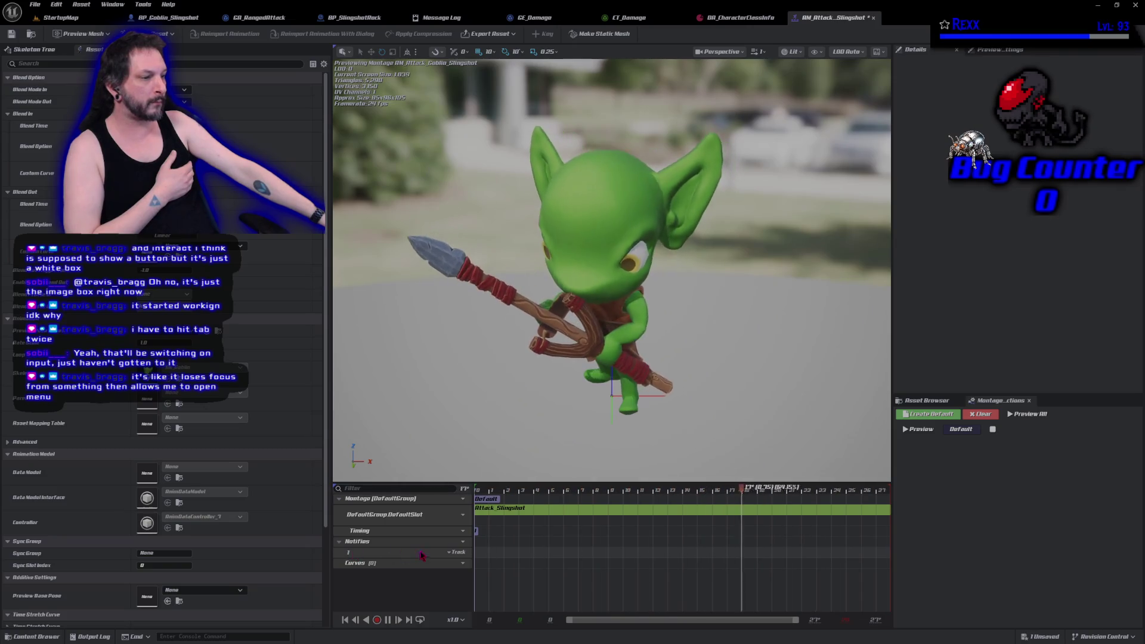
- Look for the option to add notify tracks in the montage's Notifies panel
click(458, 552)
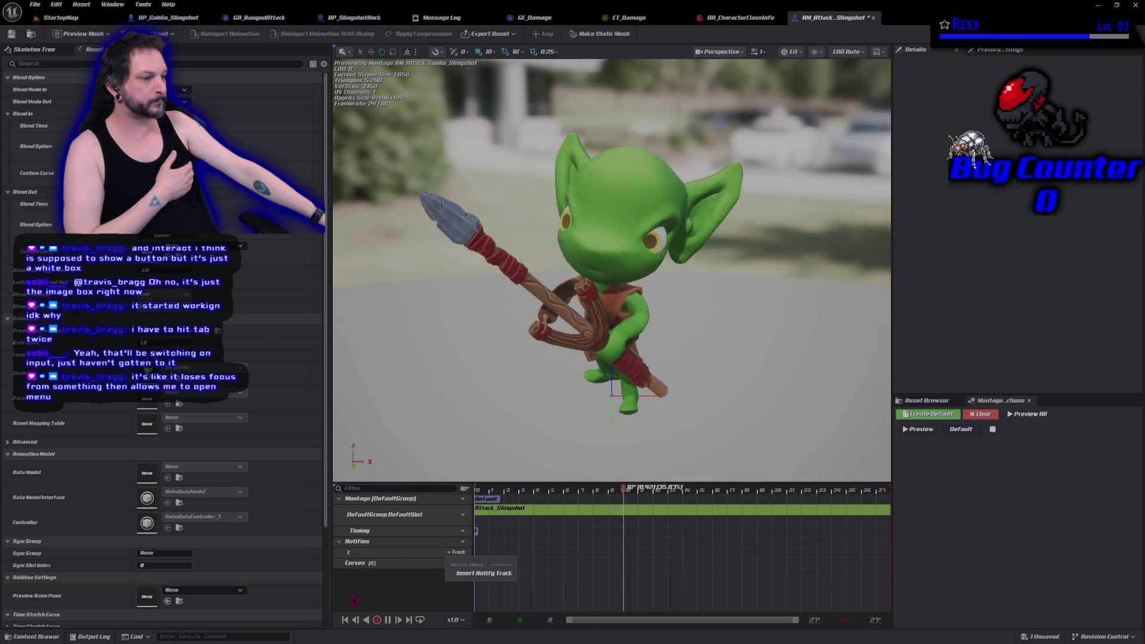
- Rename the first notify track to Motion Warping
click(348, 559)
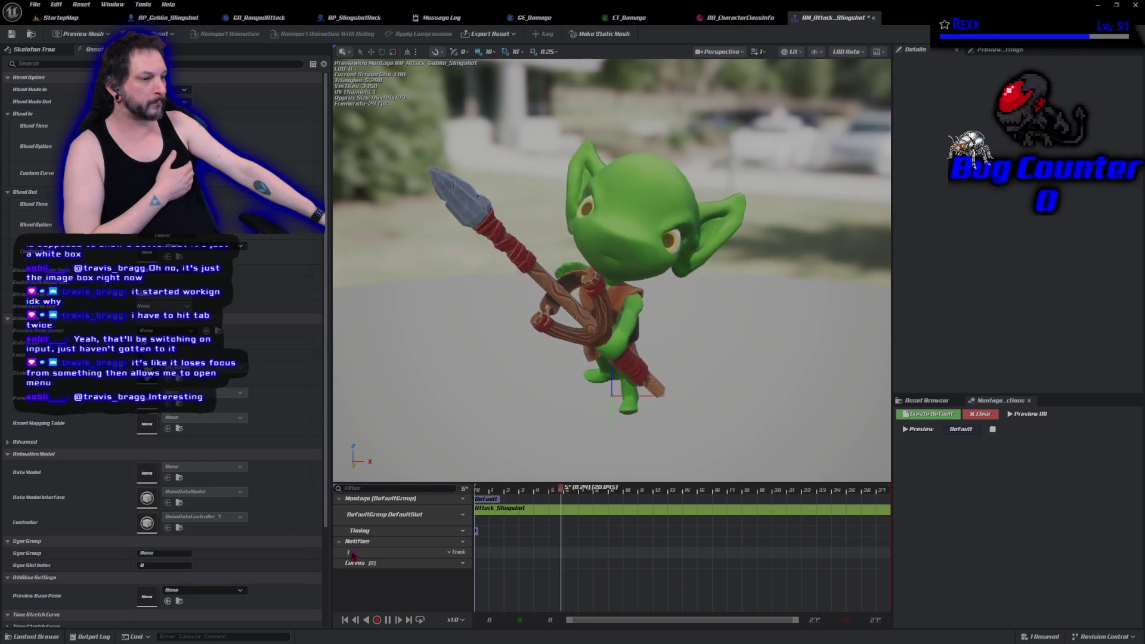
mouse_move(352, 555)
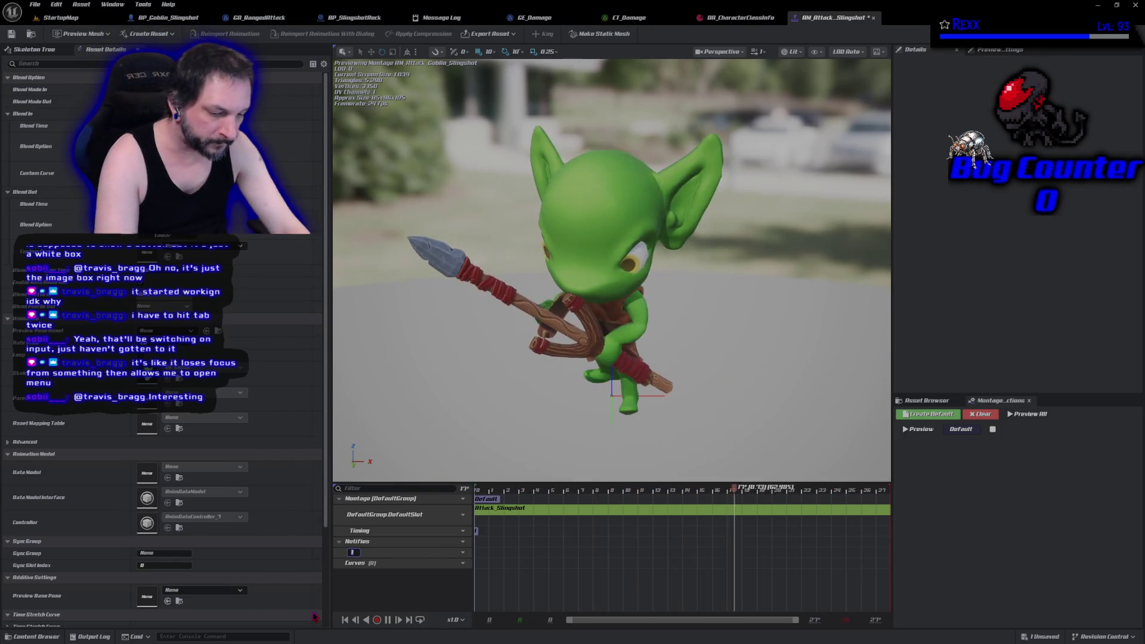
text(Anim War)
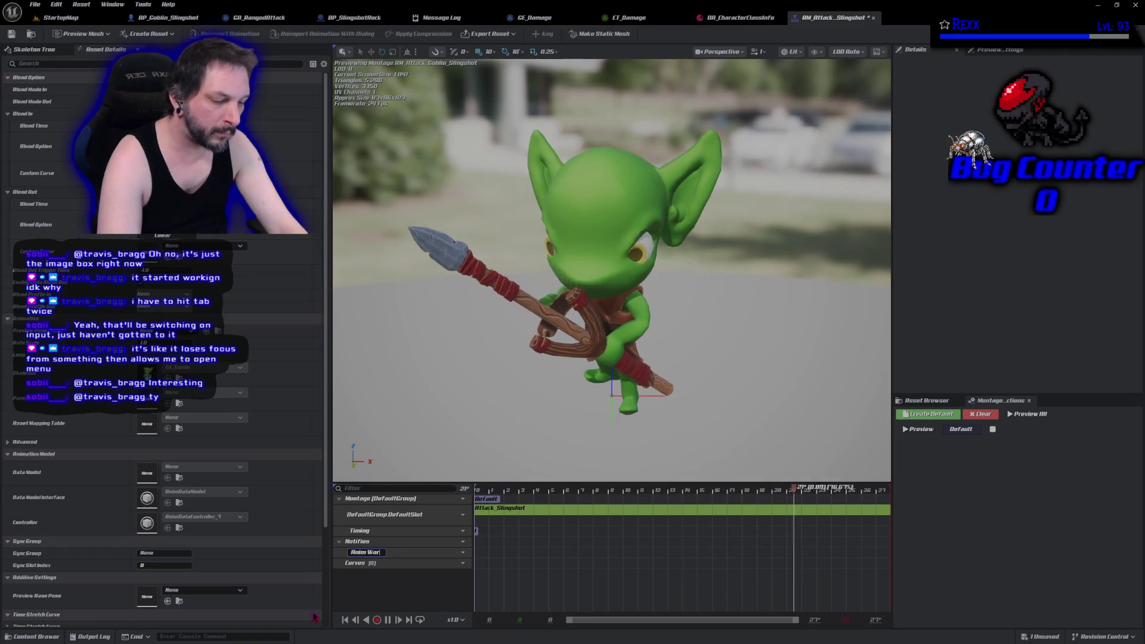
text(p)
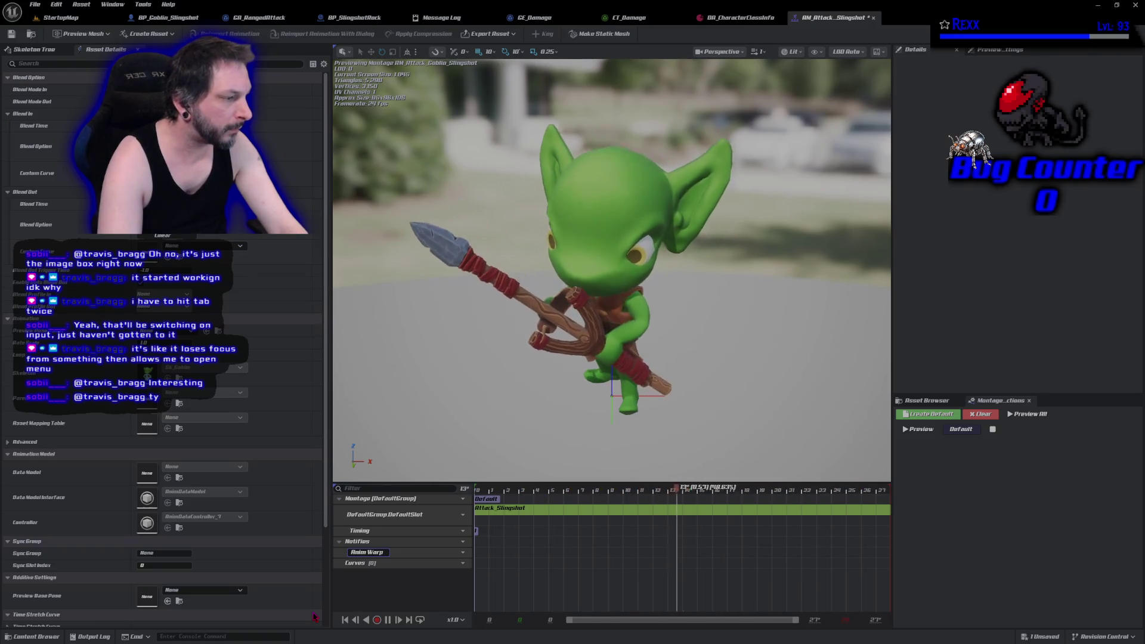
text(ing)
key(Return)
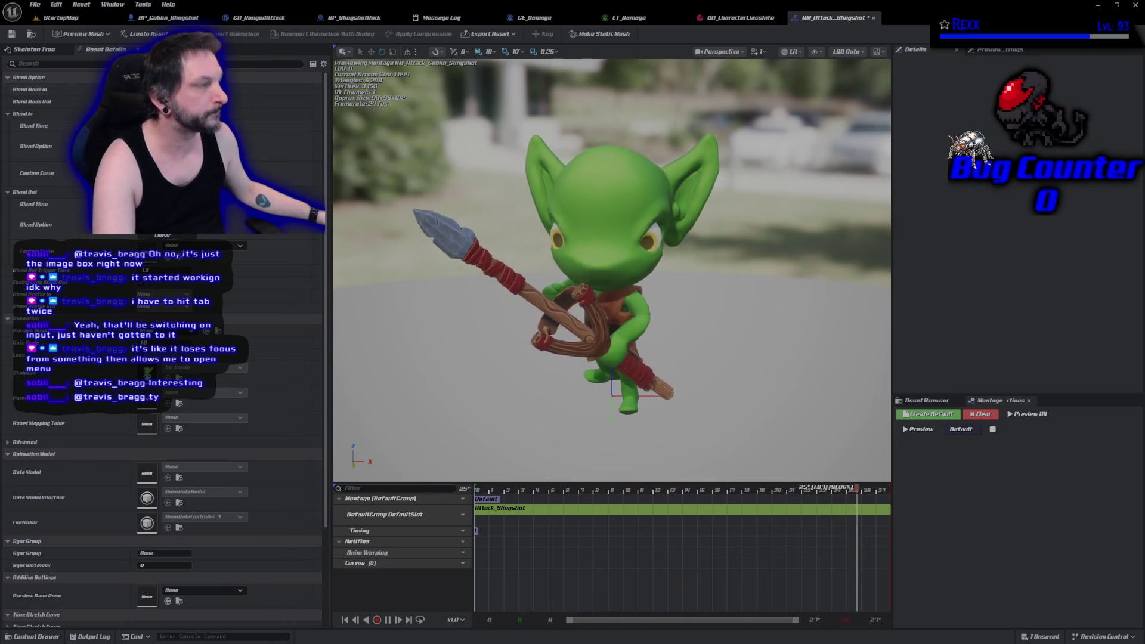
double_click(352, 554)
click(350, 553)
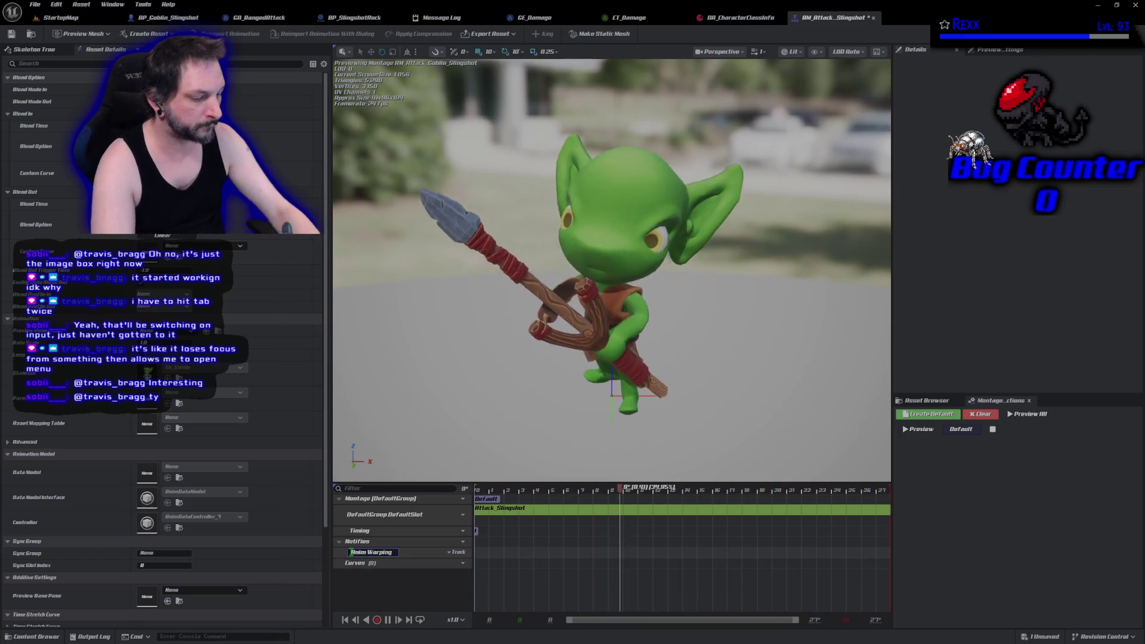
double_click(352, 553)
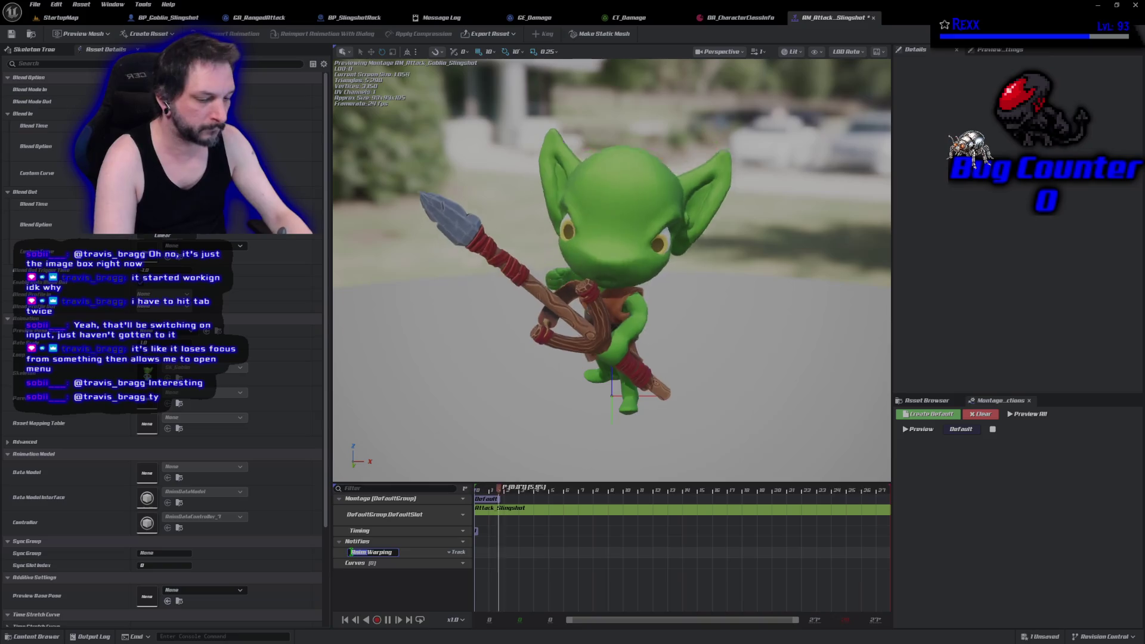
text(otion)
key(Return)
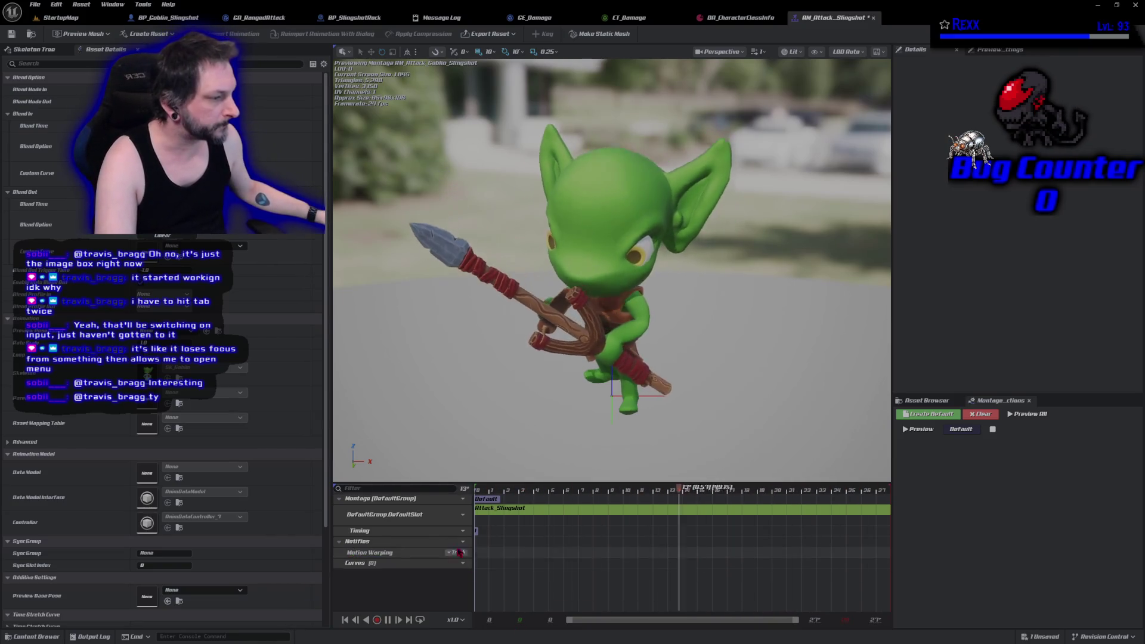
- Add a second notify track named Events
click(457, 542)
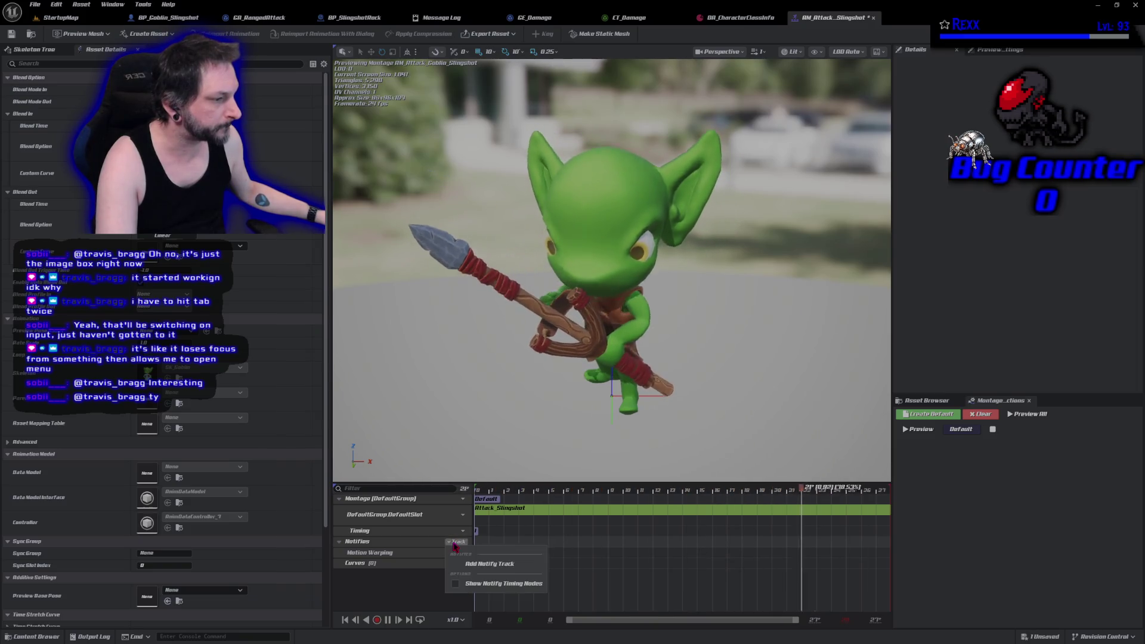
click(484, 560)
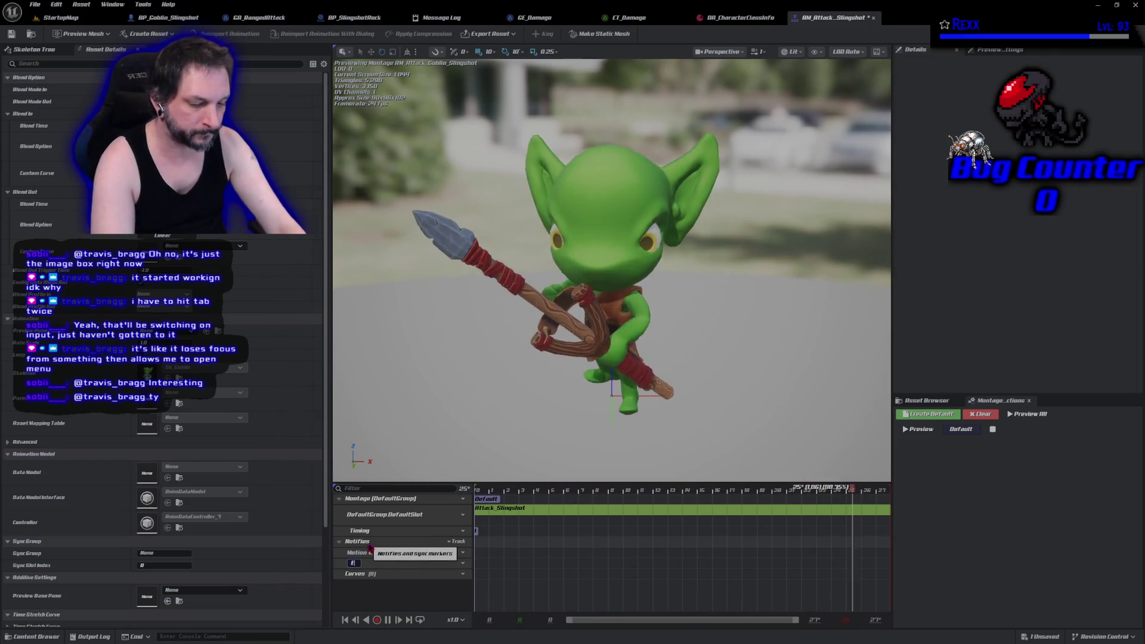
text(Events)
key(Return)
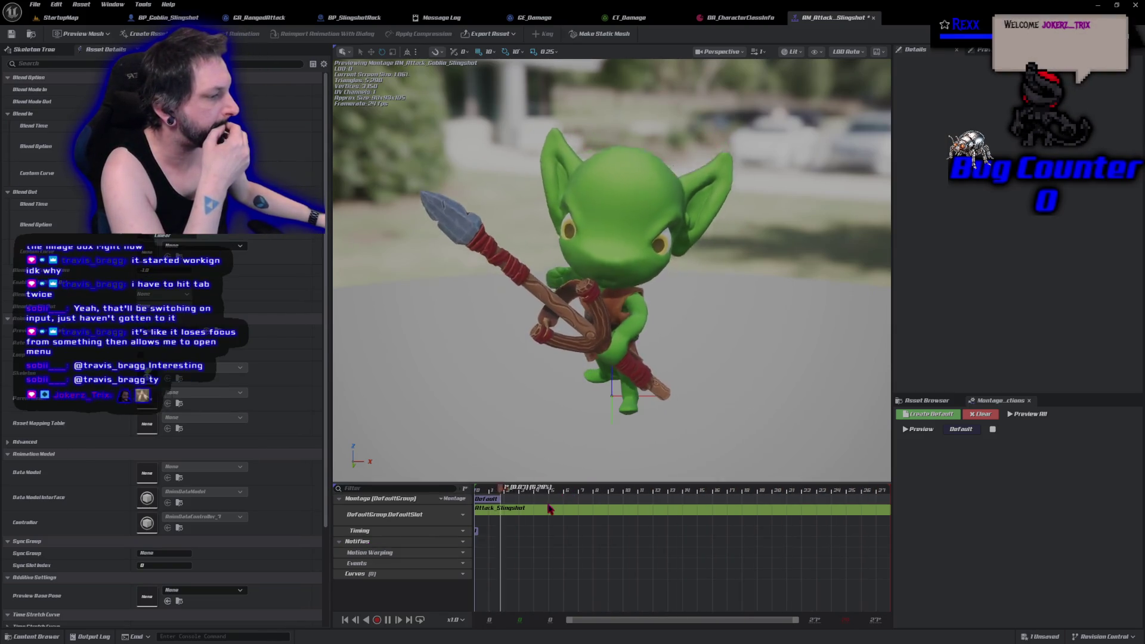
- Add a Motion Warping notify state to the Motion Warping track
right_click(482, 554)
mouse_move(533, 579)
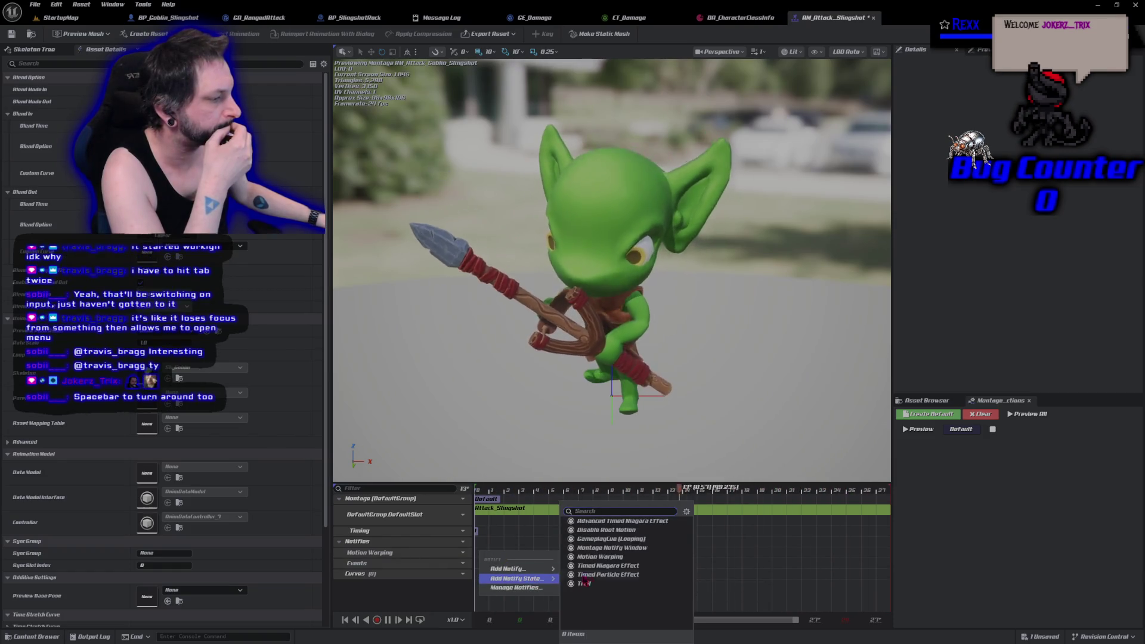
click(600, 557)
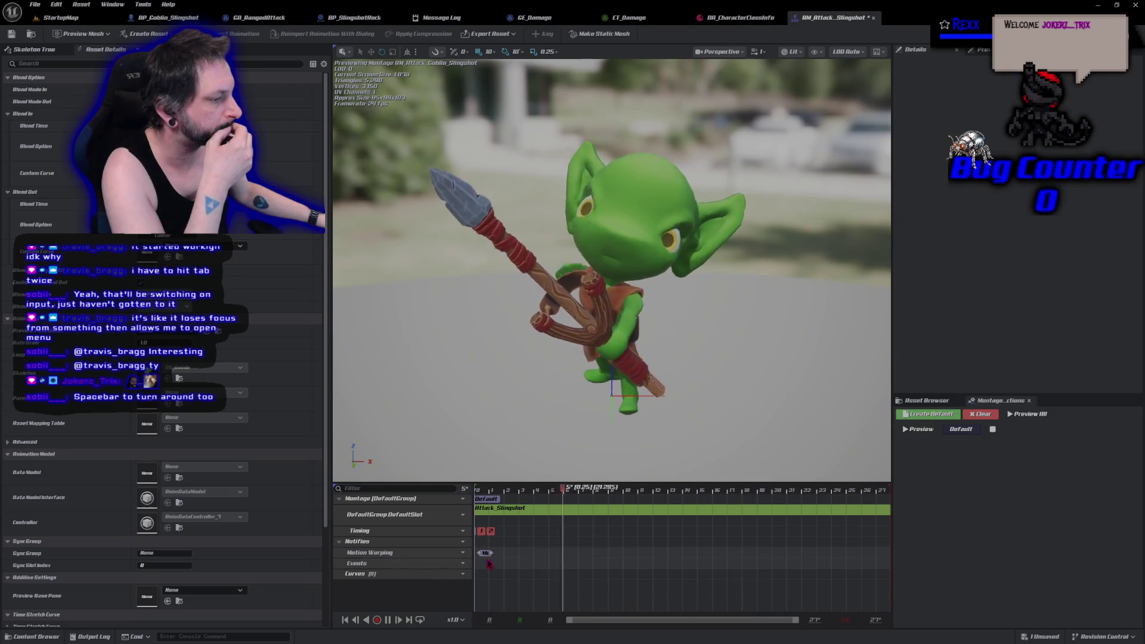
- Stretch the Motion Warping window over the early frames, select it, and save the montage
click(388, 621)
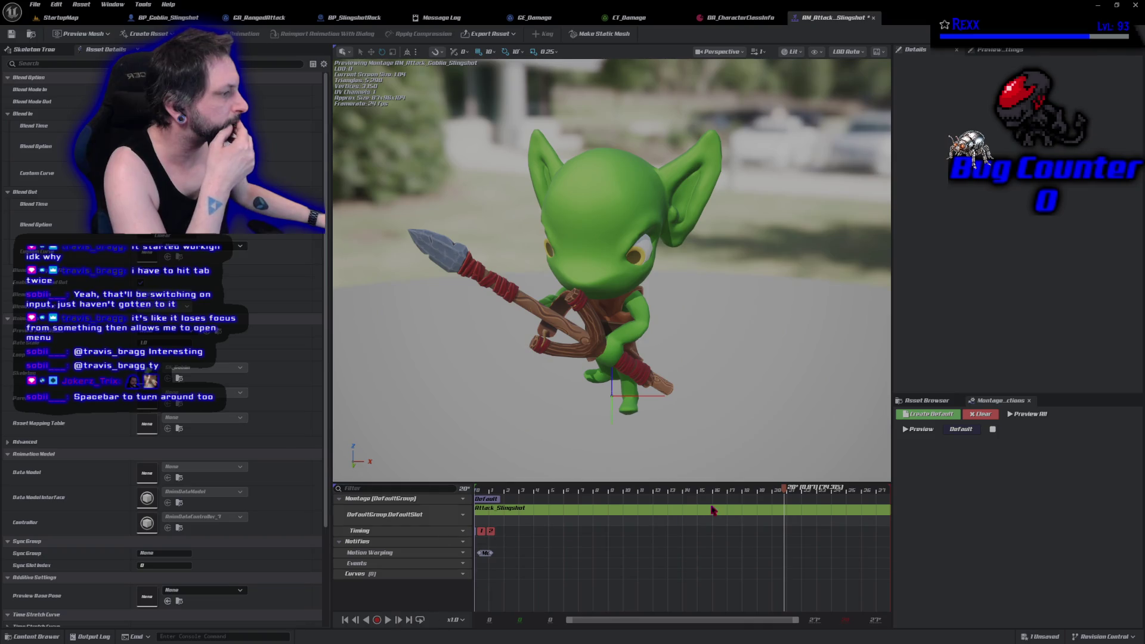
mouse_move(789, 491)
mouse_down()
mouse_move(481, 495)
mouse_move(596, 501)
mouse_move(493, 506)
mouse_move(550, 506)
mouse_up()
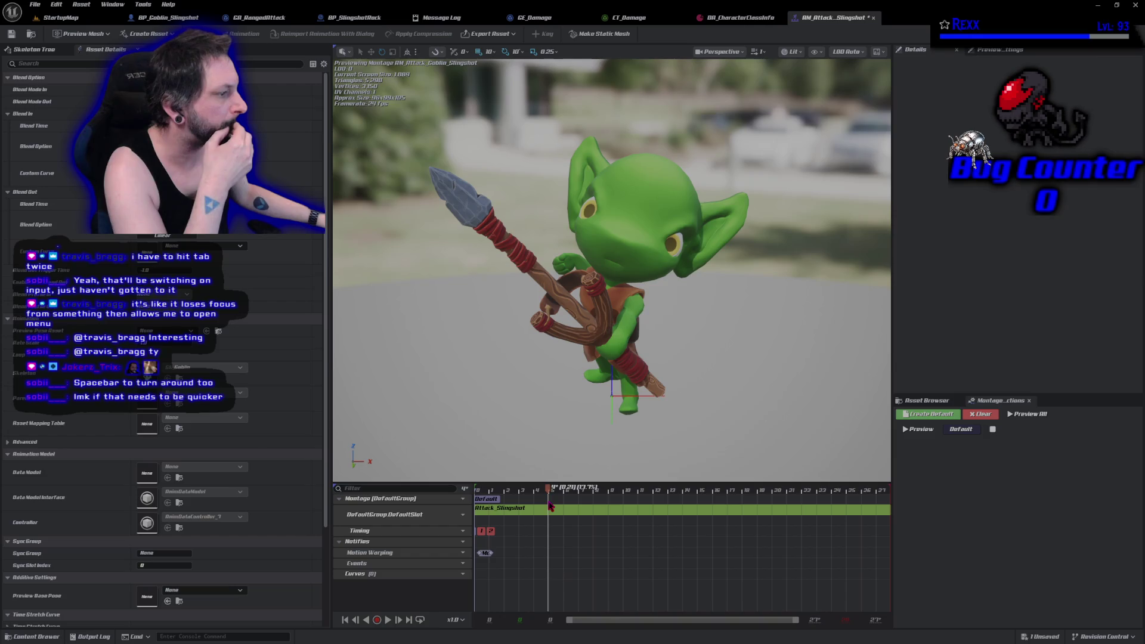
drag(493, 553, 511, 553)
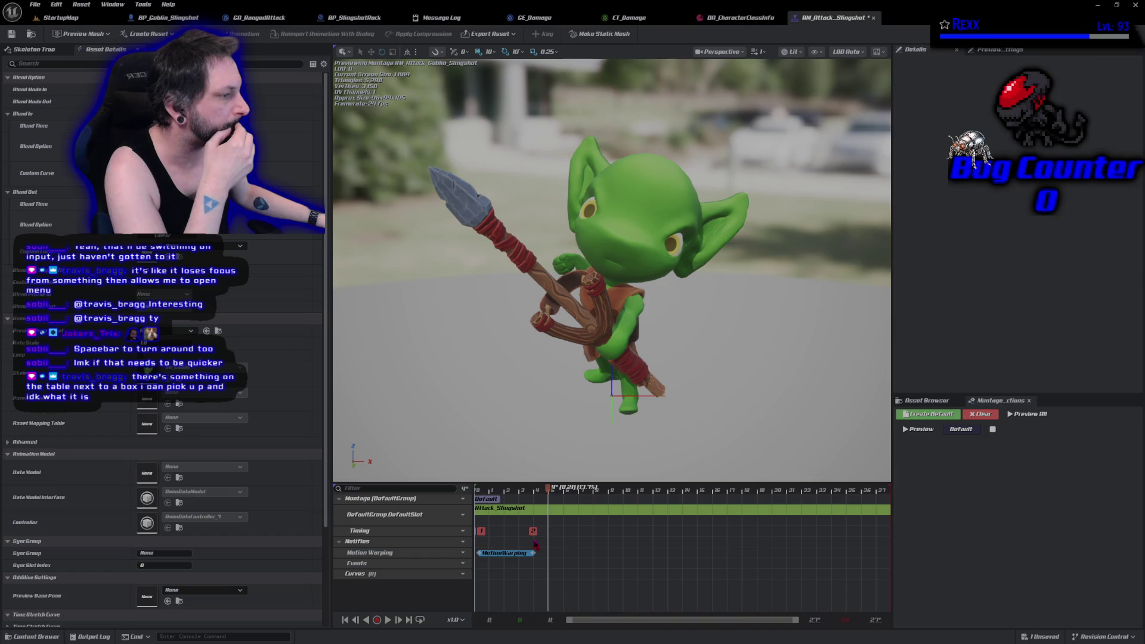
click(534, 546)
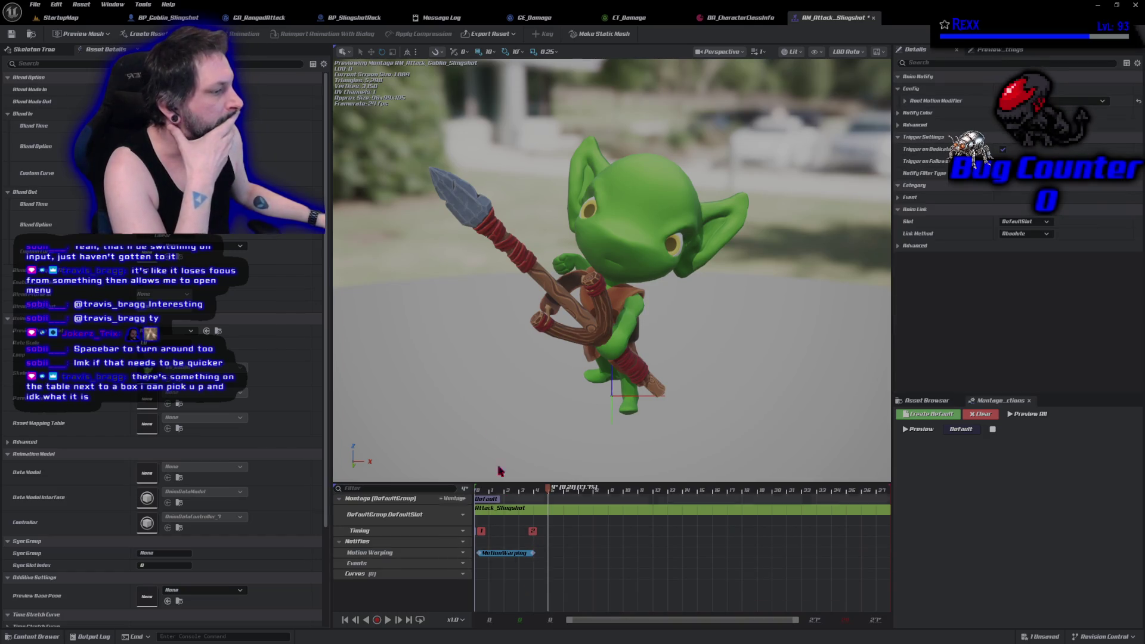
click(13, 34)
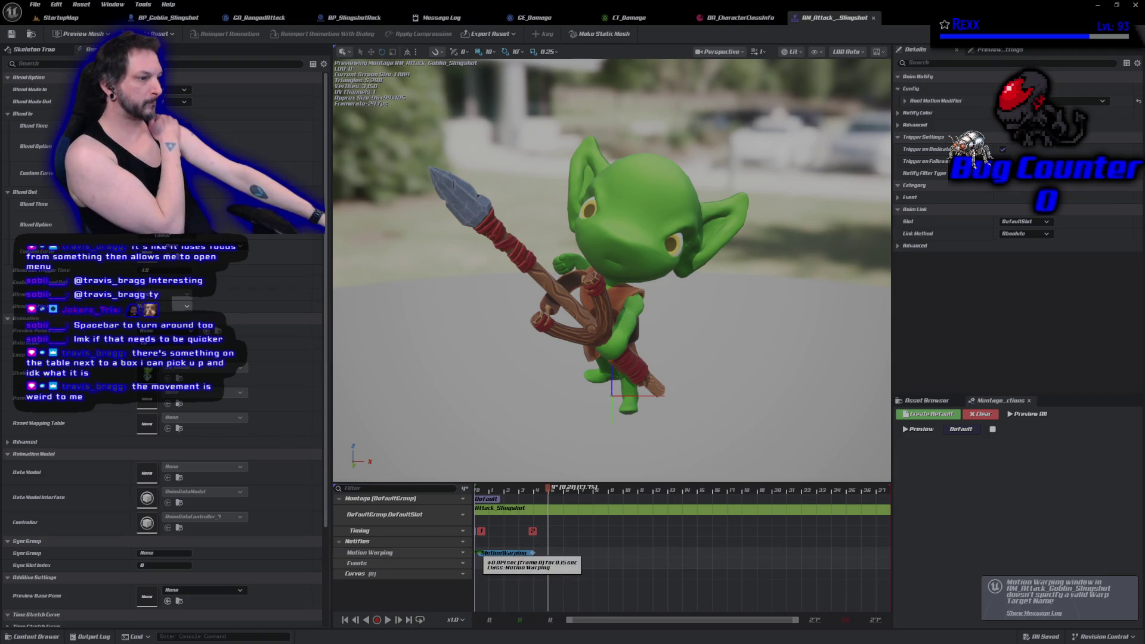
- Start the Motion Warping window slightly later, save, and expand the Root Motion Modifier settings
drag(480, 553, 488, 549)
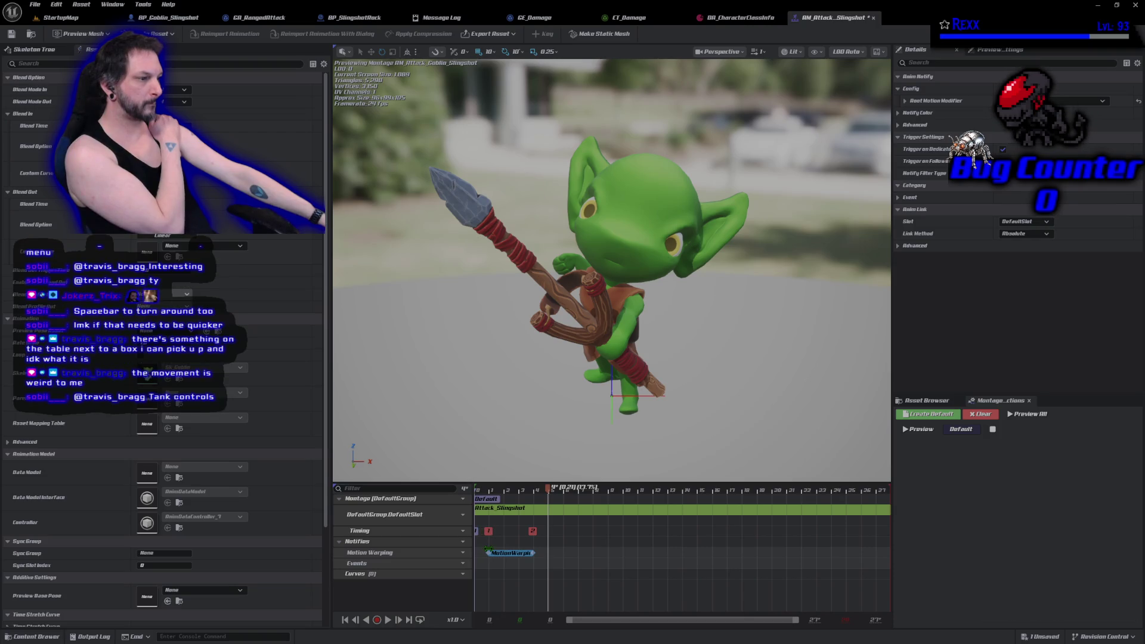
click(12, 34)
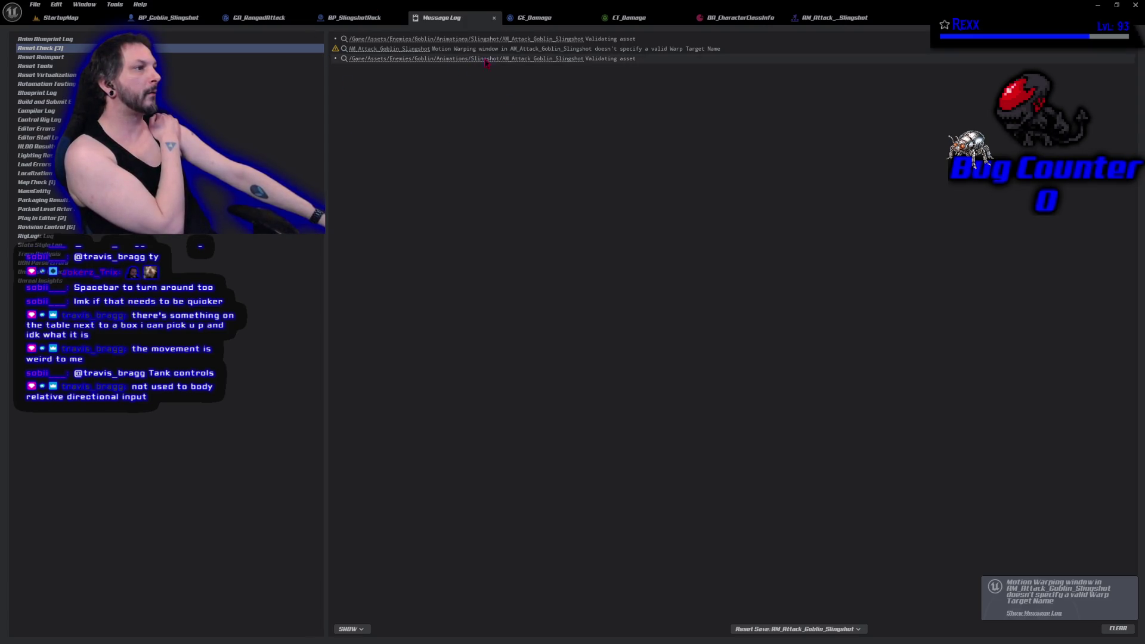
click(495, 18)
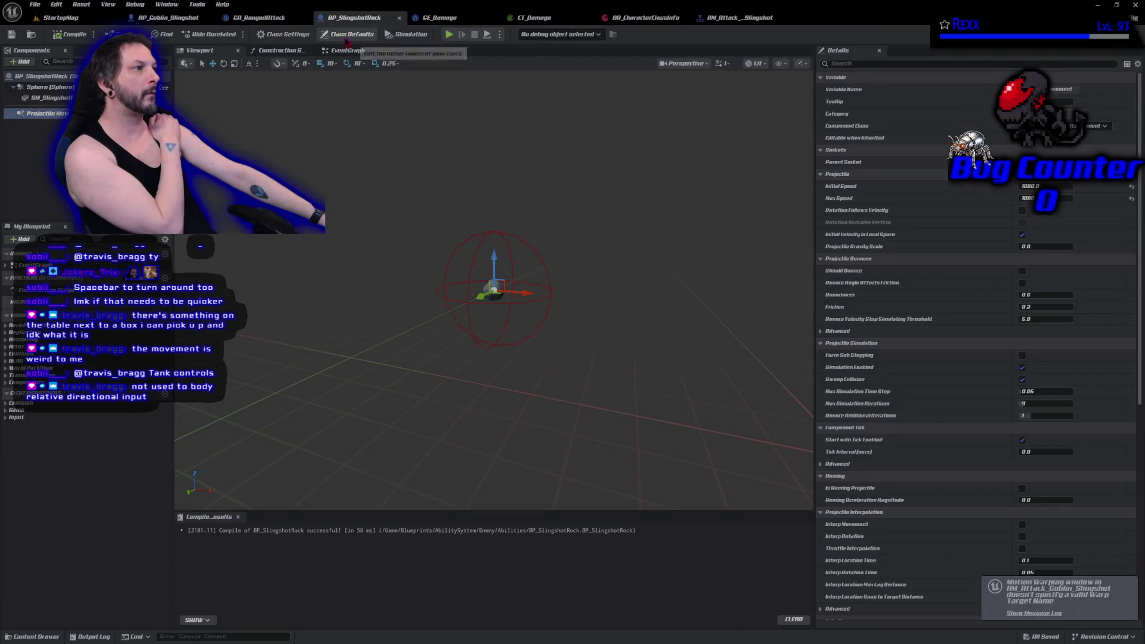
click(723, 18)
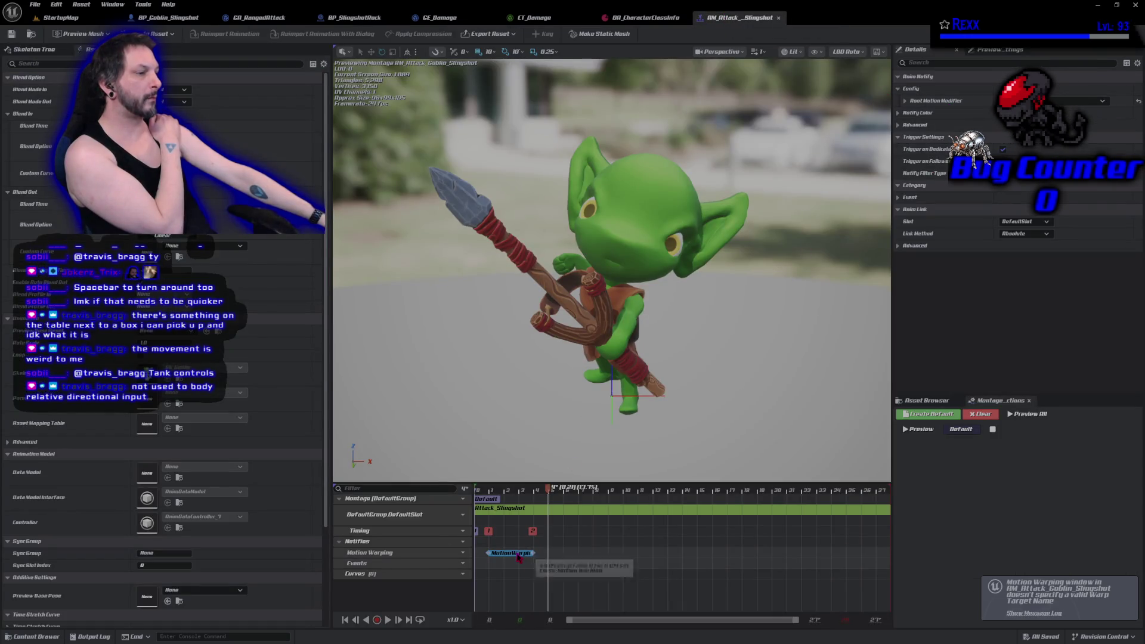
click(907, 101)
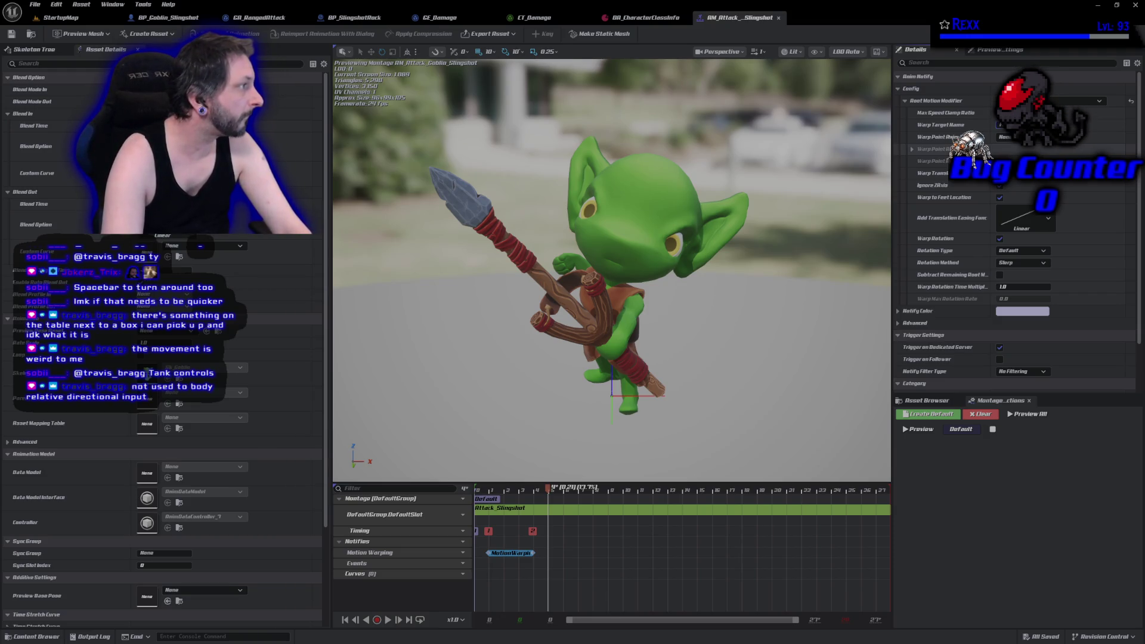
- Set the warp target name to FacingTarget and save the montage
key(Return)
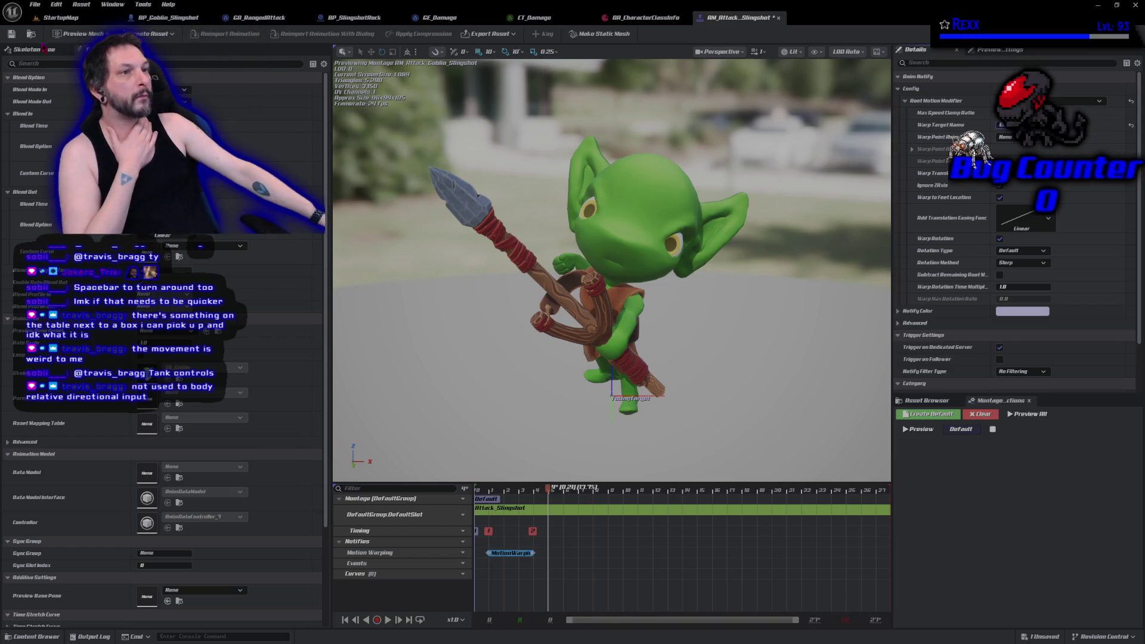
key(ctrl+s)
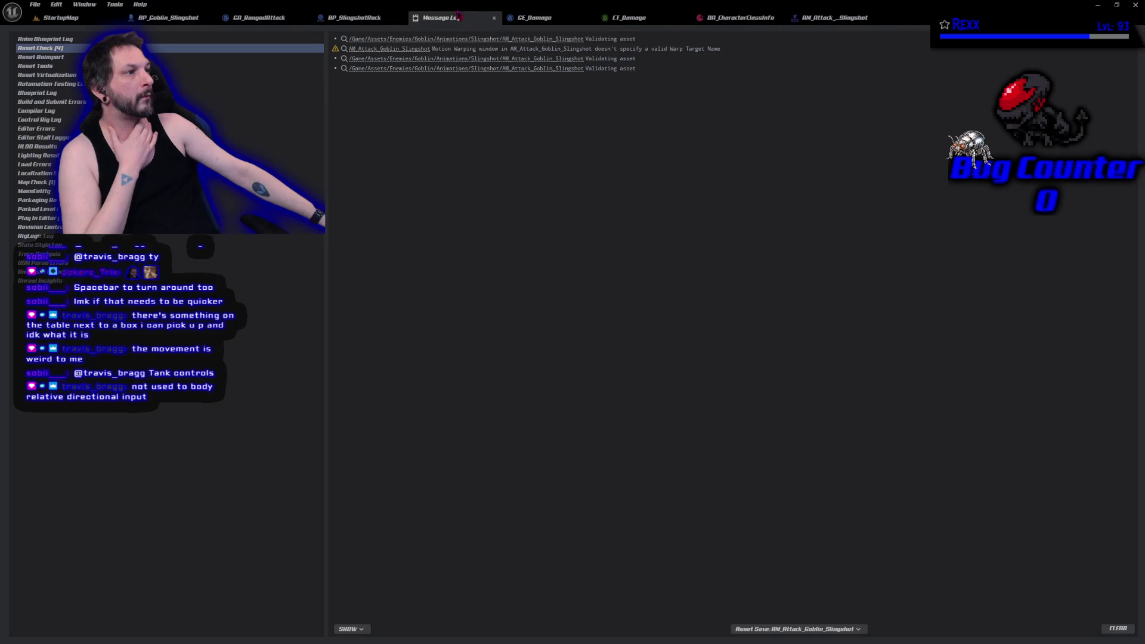
click(494, 18)
click(731, 20)
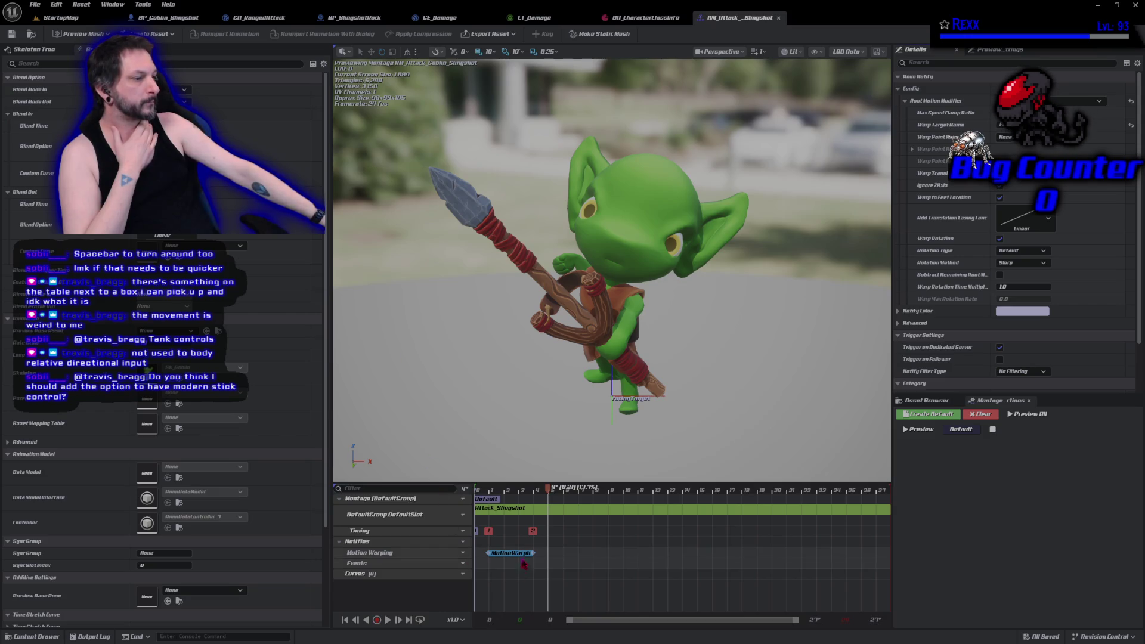
- Shorten the window, disable Warp Translation, set Rotation Type to Facing, and save
drag(532, 554, 520, 554)
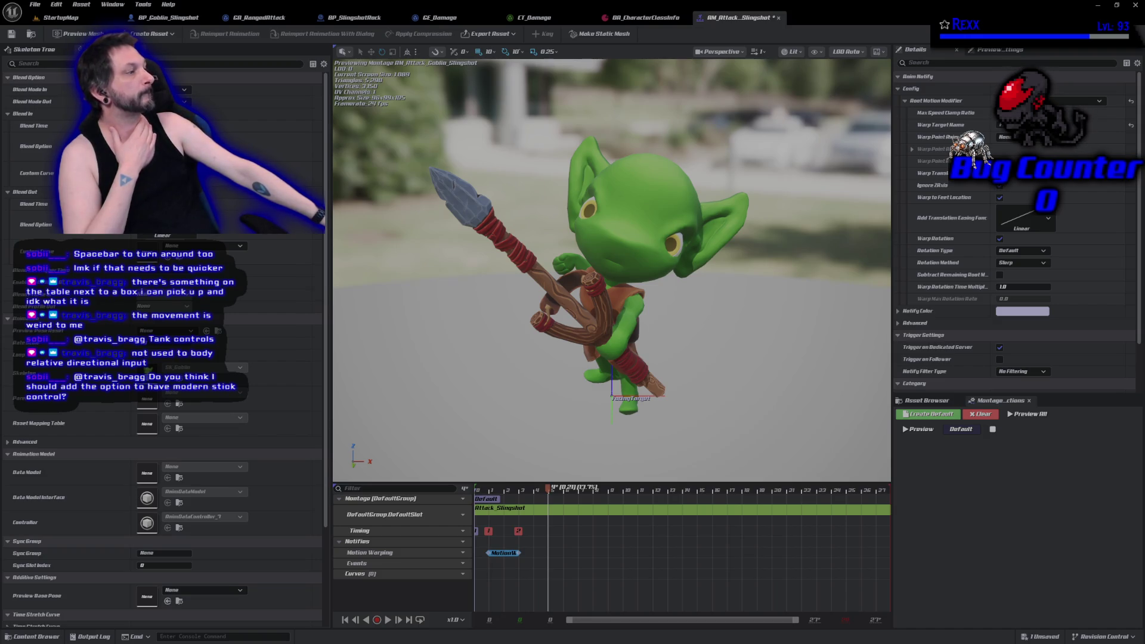
click(1001, 174)
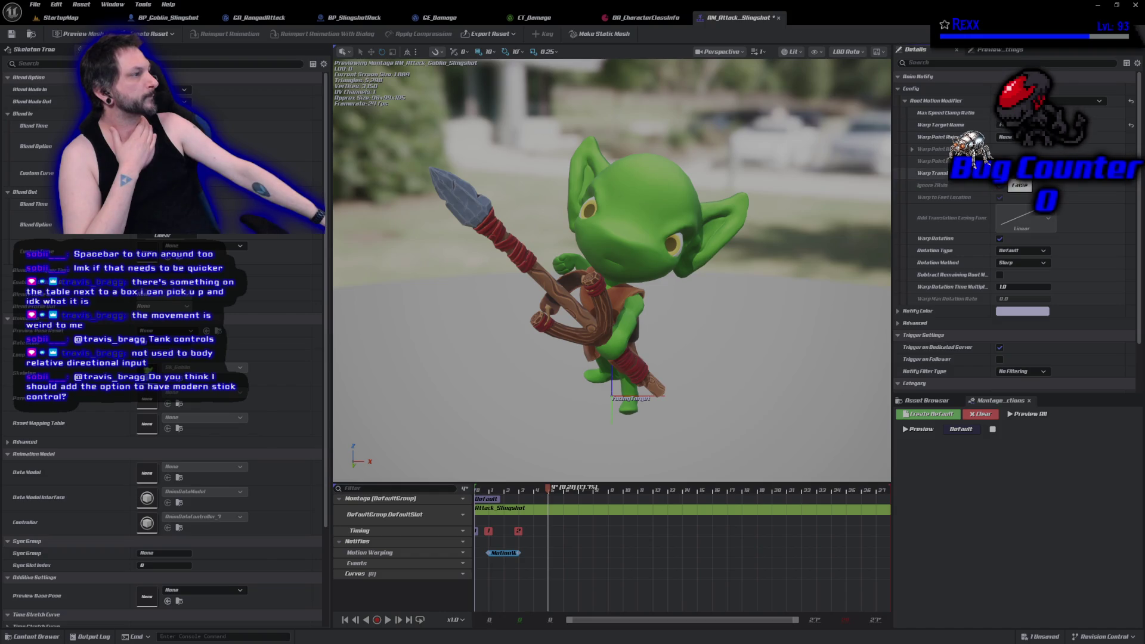
click(1021, 250)
click(1021, 267)
click(11, 33)
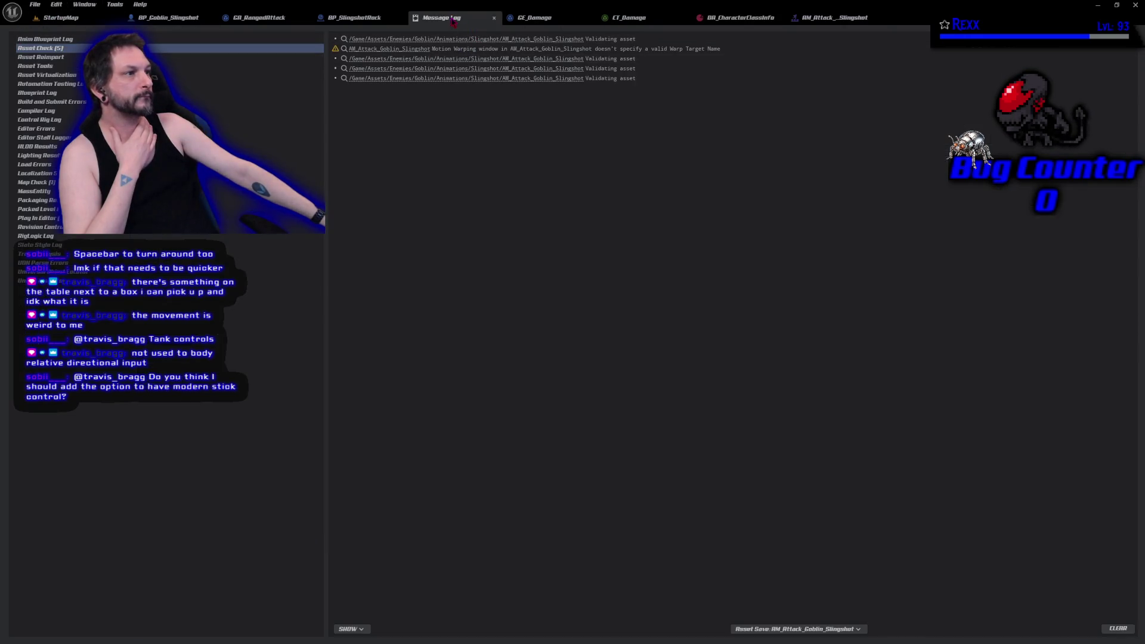
middle_click(454, 19)
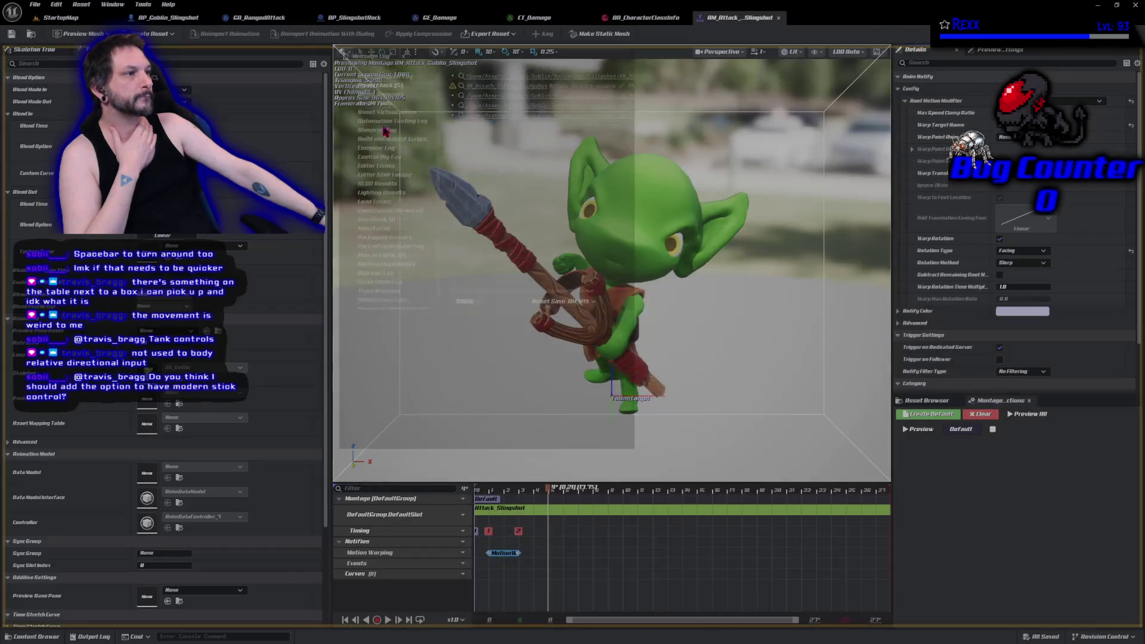
- Dock the Message Log as a tab beside the Asset Browser
mouse_move(409, 429)
mouse_down()
mouse_move(418, 597)
mouse_move(411, 626)
mouse_move(401, 618)
mouse_up()
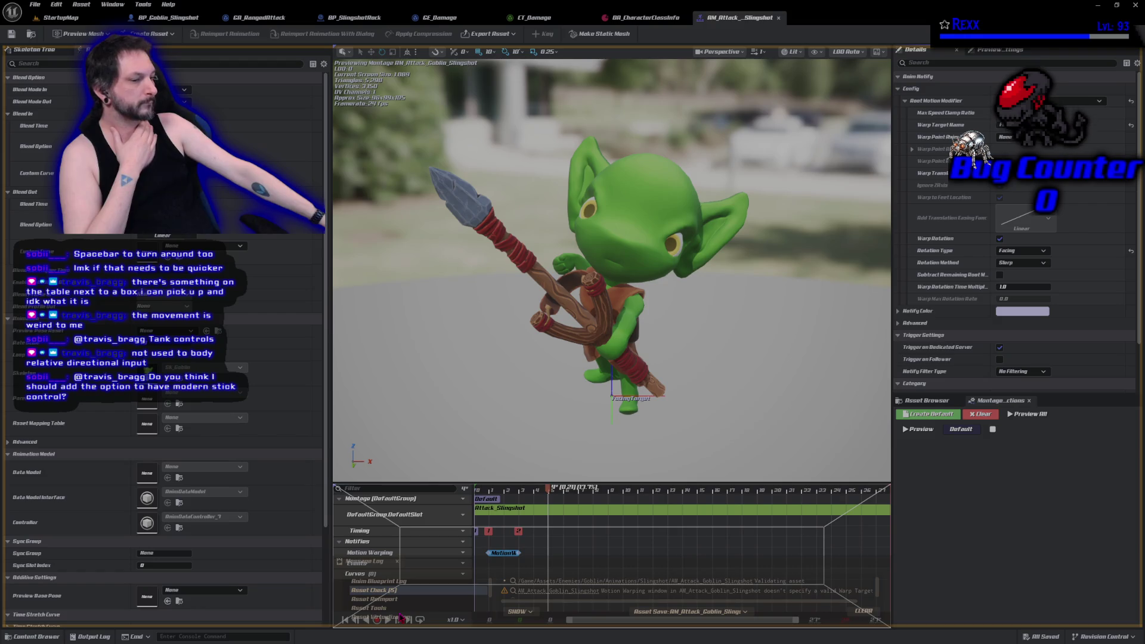
click(370, 641)
mouse_move(215, 375)
mouse_down()
mouse_move(686, 477)
mouse_move(1088, 406)
mouse_up()
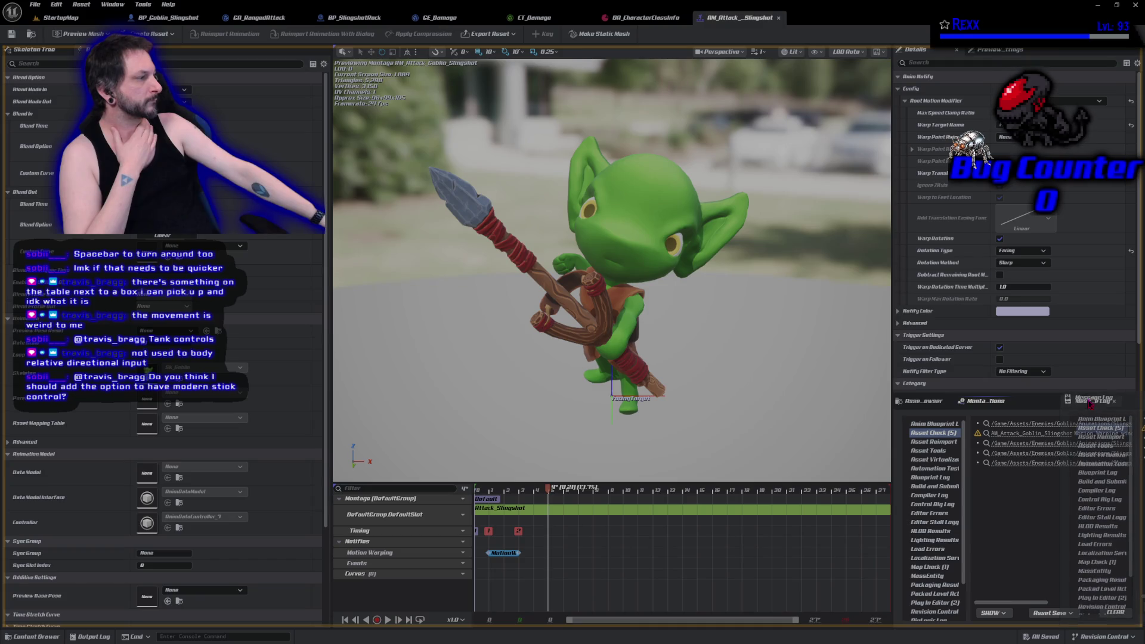
click(930, 401)
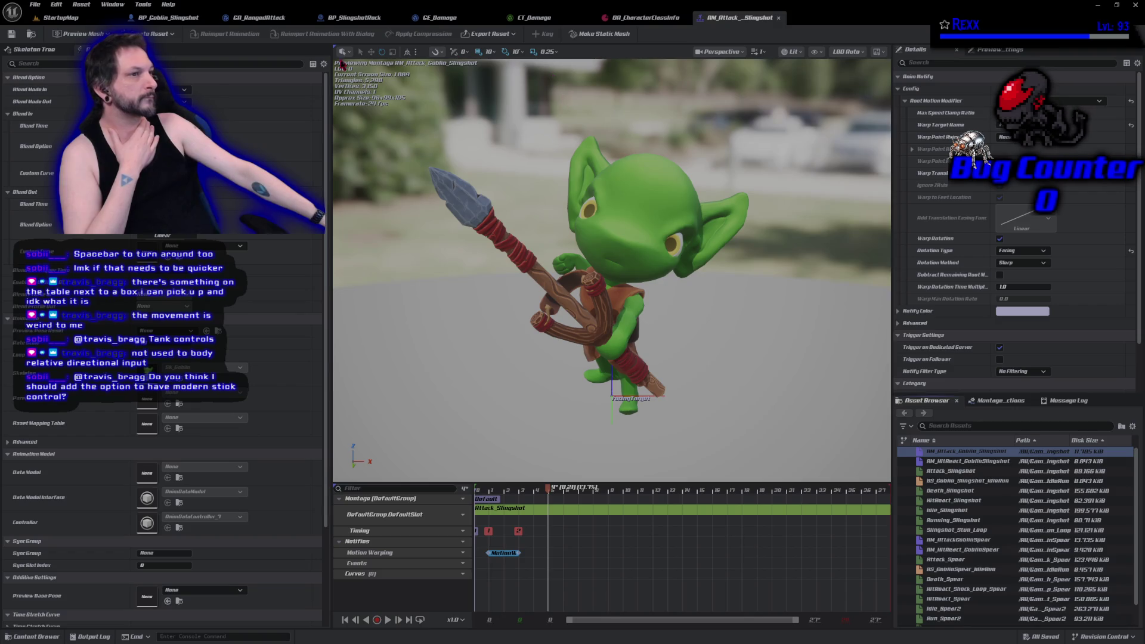
- Review the Motion Warping warning, clear the Message Log, and return to the Asset Browser
click(12, 35)
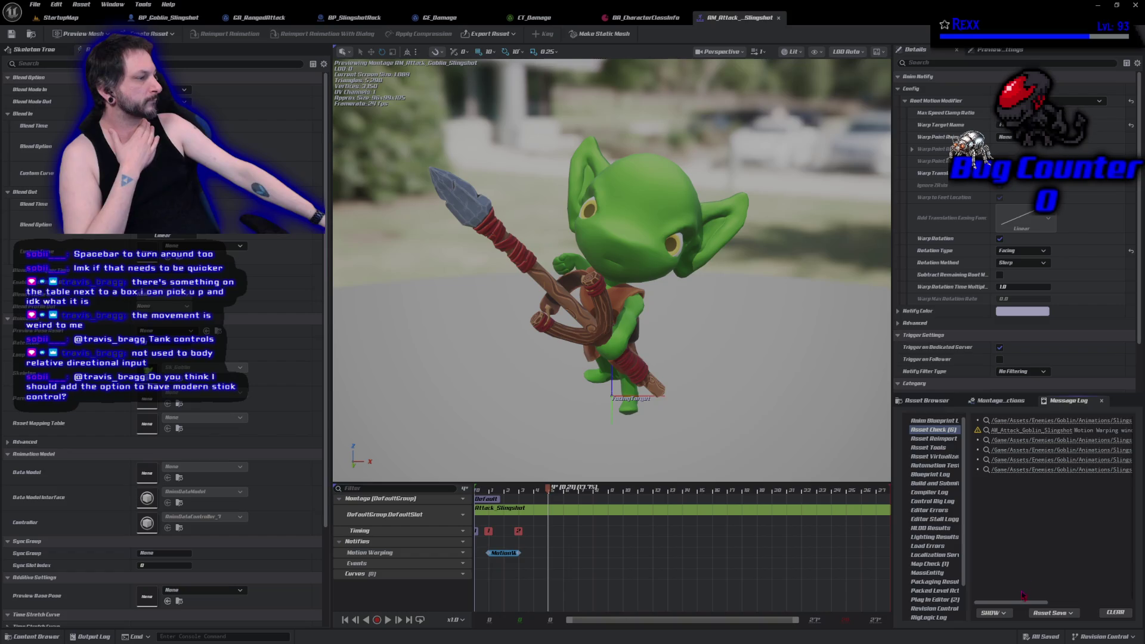
click(990, 432)
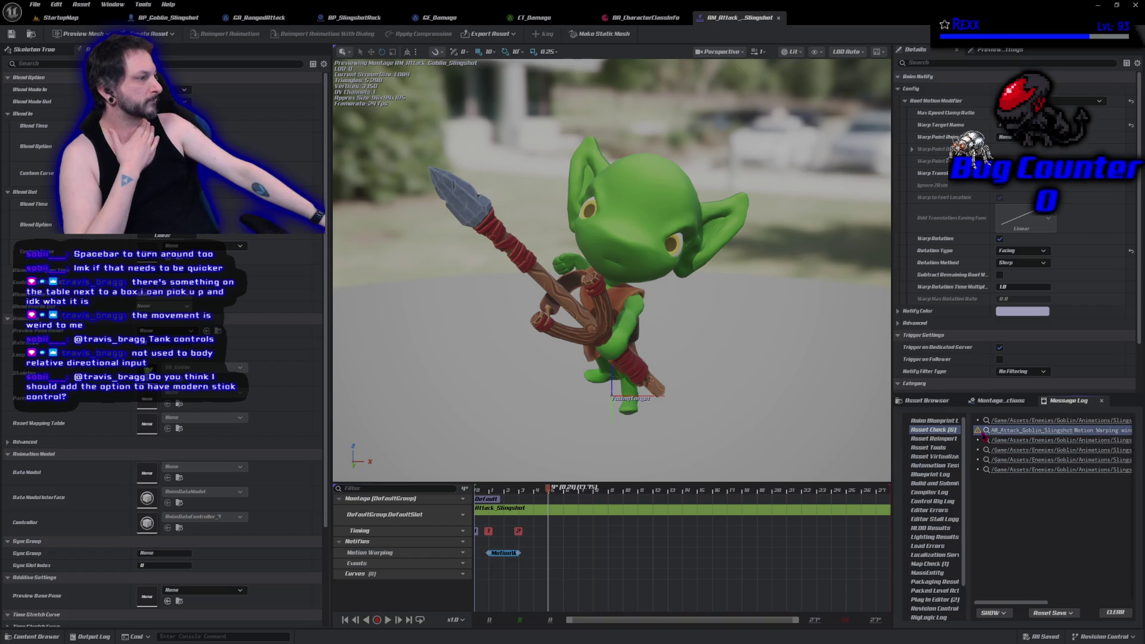
click(1116, 613)
click(934, 405)
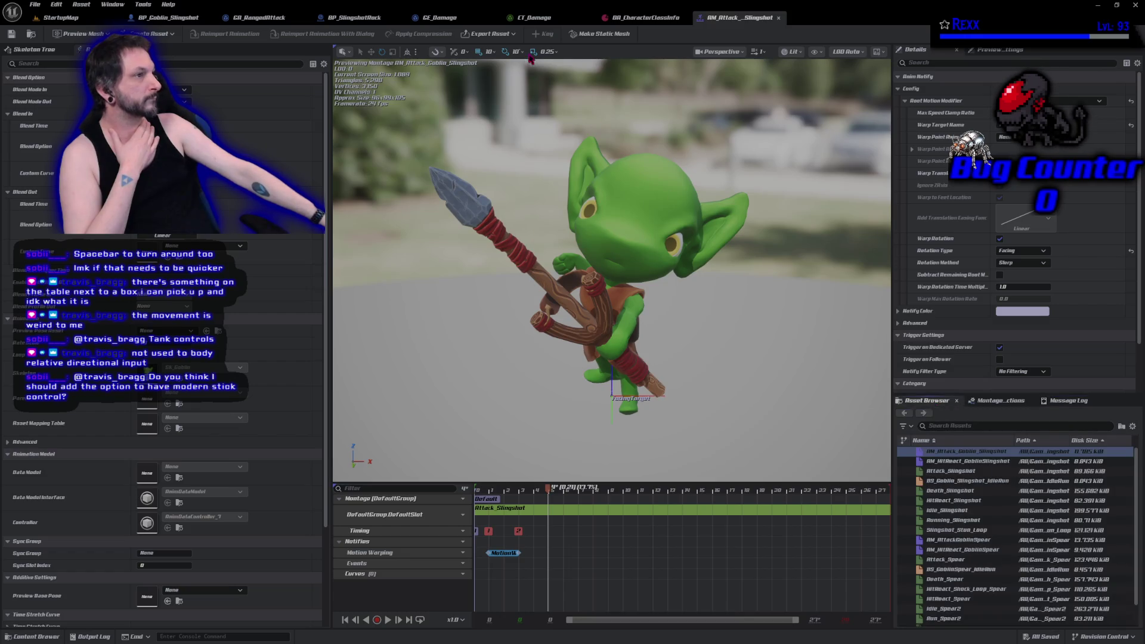
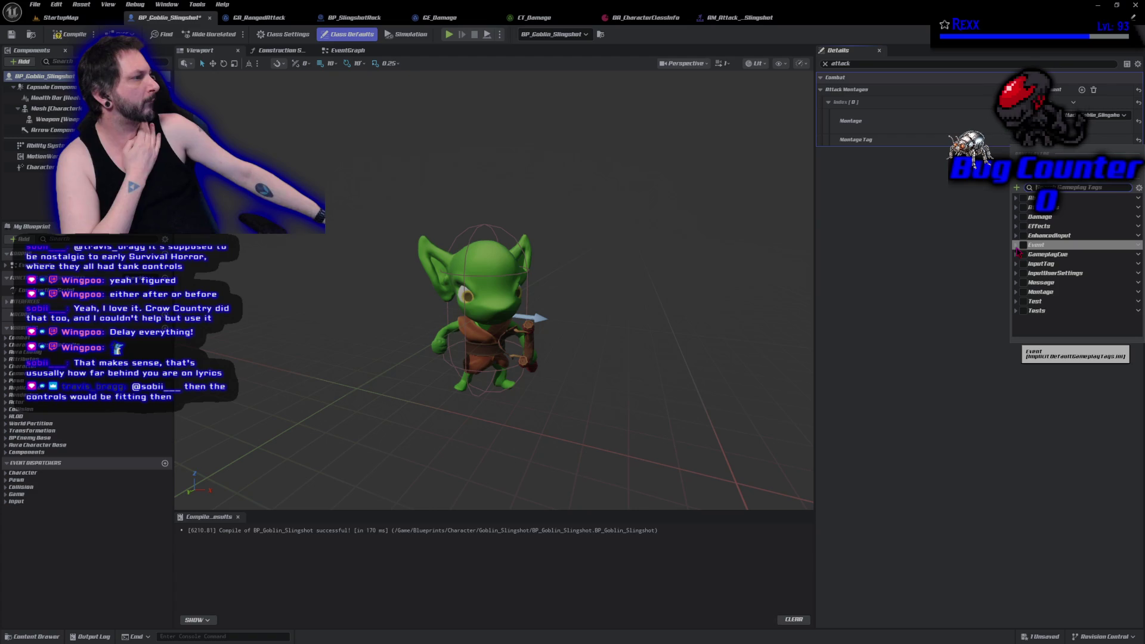
- Set the attack montage tag to Montage.Attack.Weapon, then compile and save BP_Goblin_Slingshot
click(1016, 245)
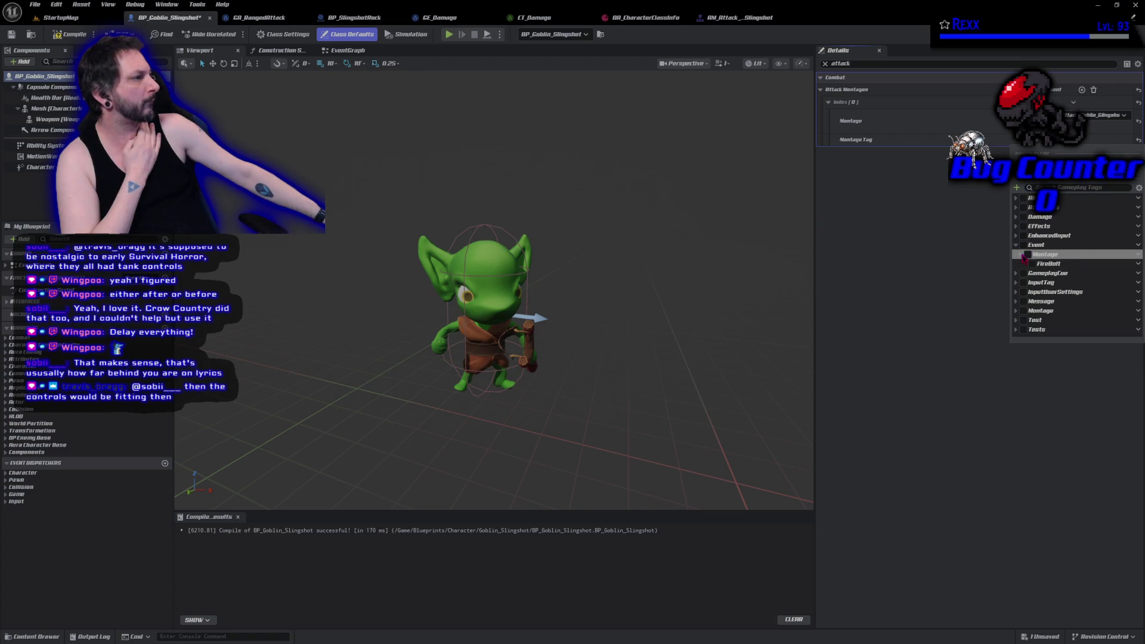
click(1016, 245)
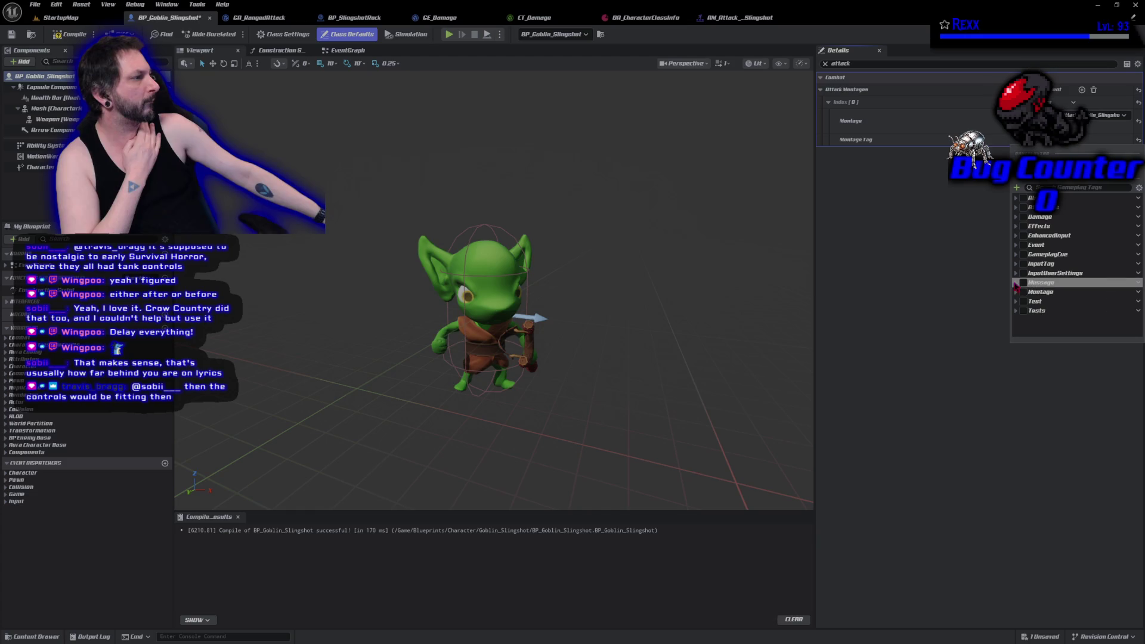
click(1016, 292)
click(1021, 301)
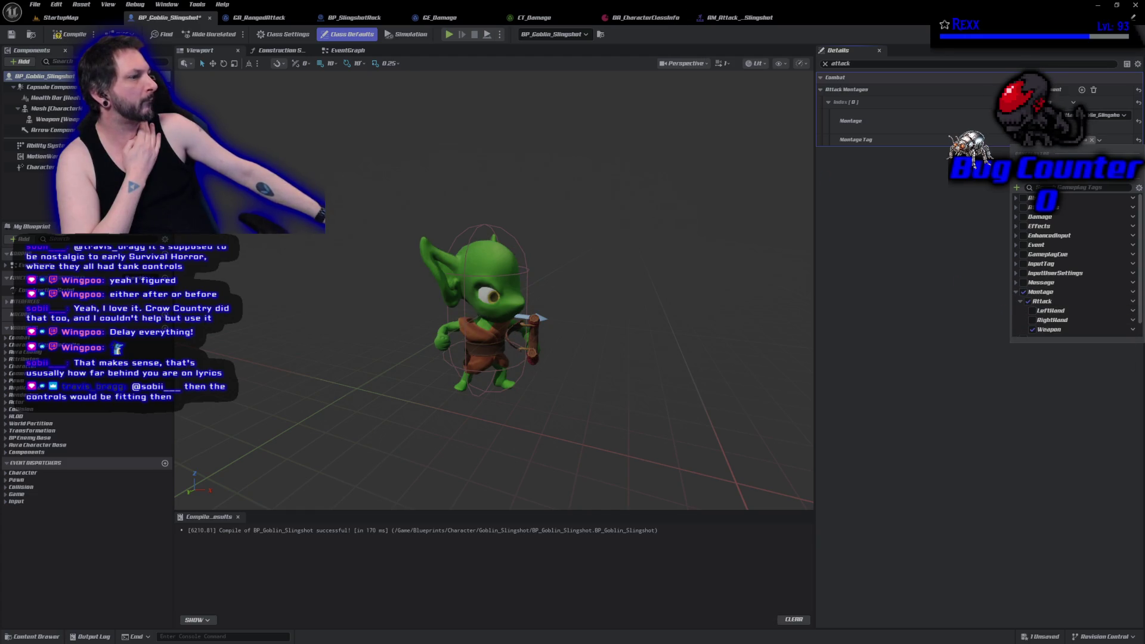
click(1032, 330)
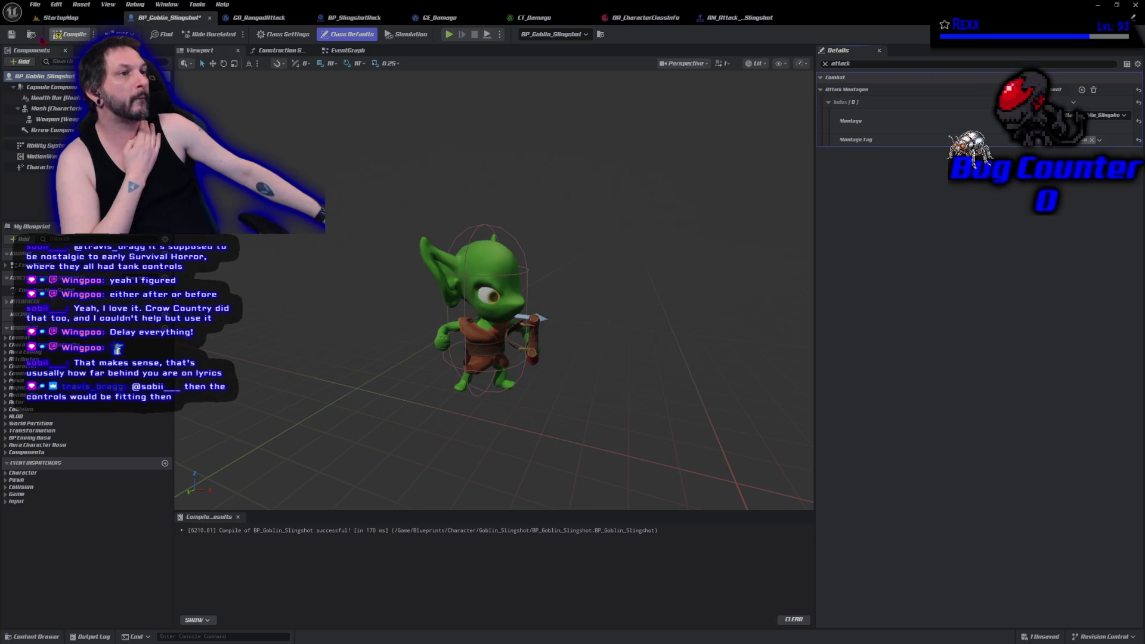
click(69, 34)
click(12, 34)
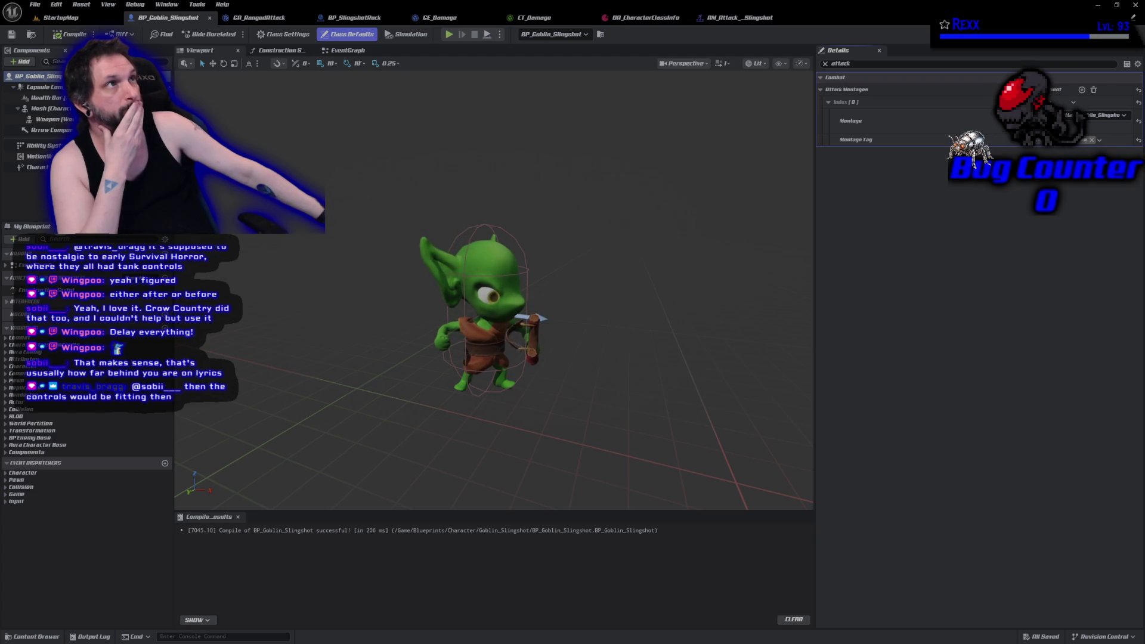
- Switch to GitHub Desktop to view the two changed goblin slingshot files
key(alt+Tab)
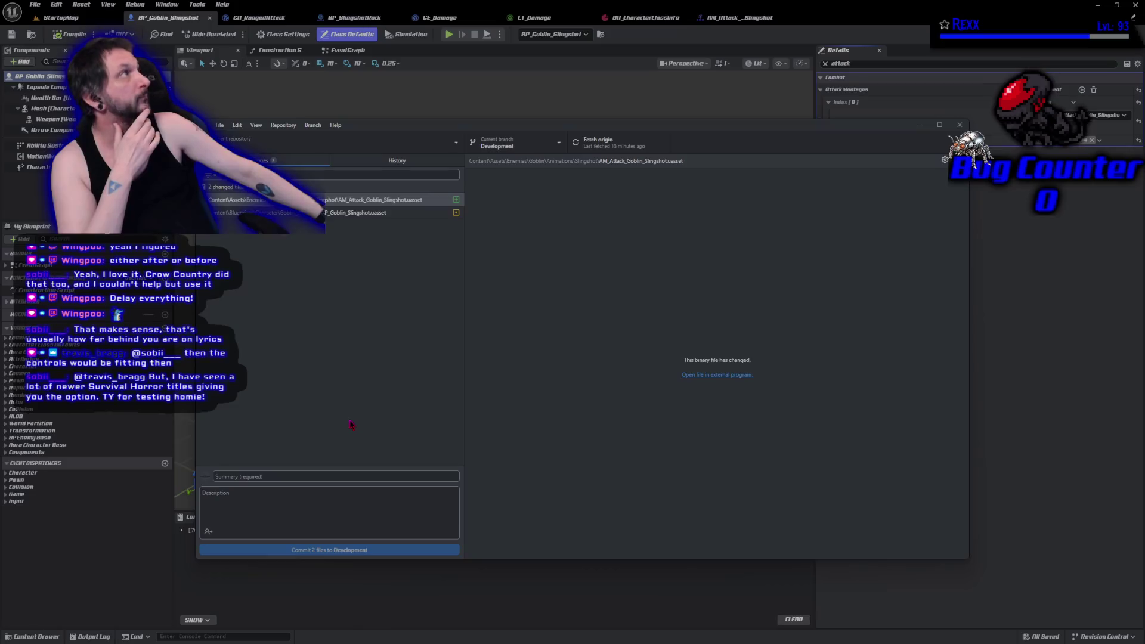
- Commit both files as 'Slingshot Attack Montage', push to origin, and close GitHub Desktop
click(270, 475)
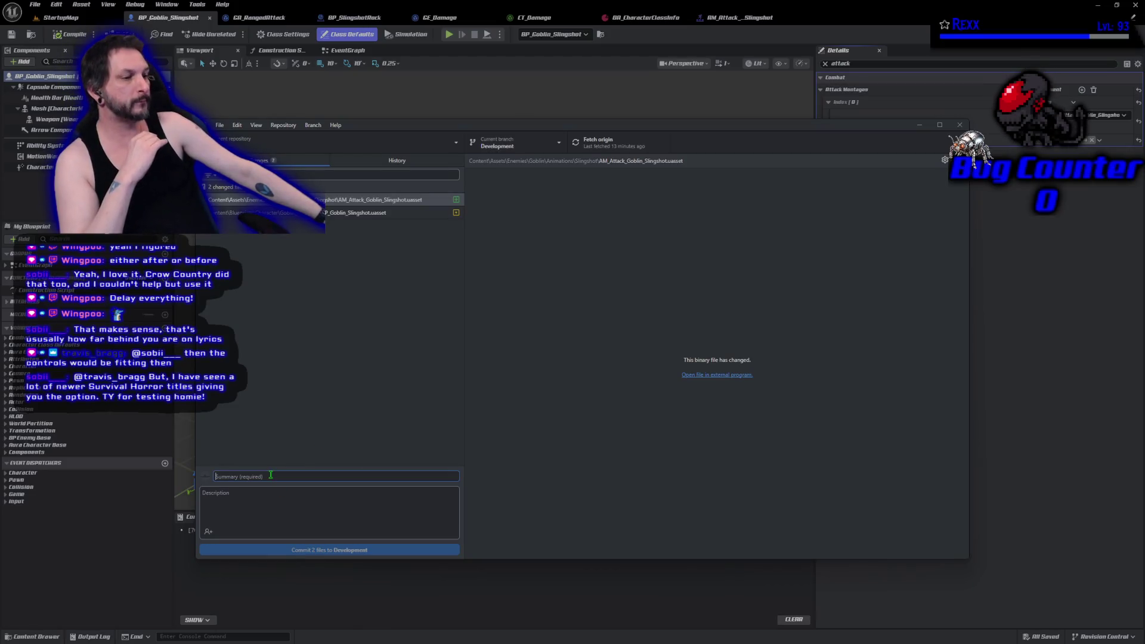
text(Slingshot AtTA)
key(BackSpace)
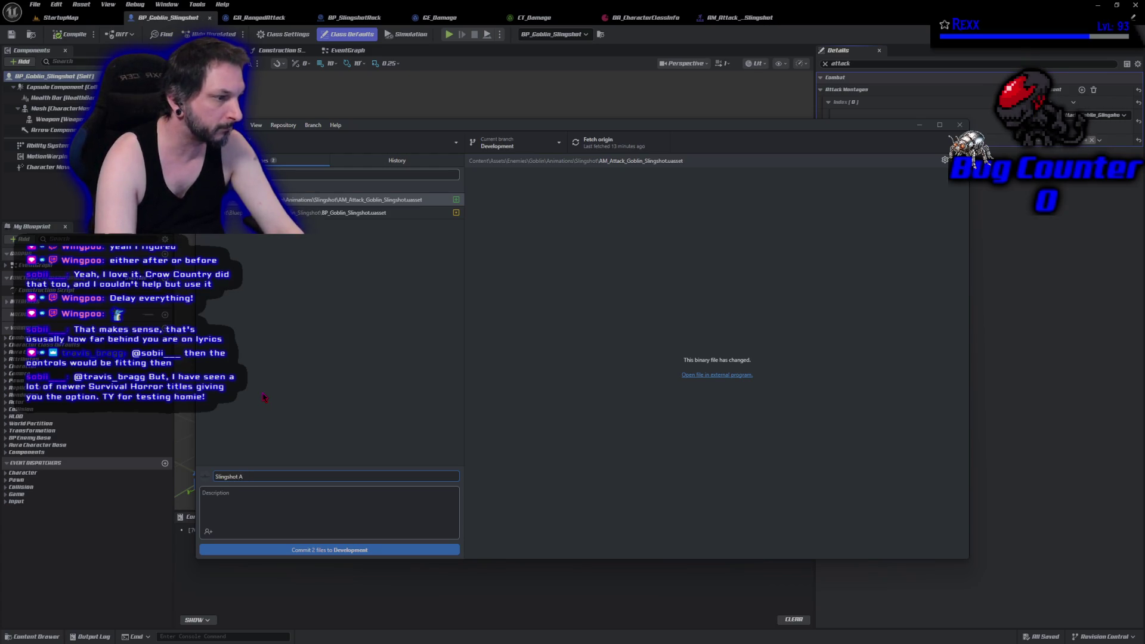
text(ttack Montage)
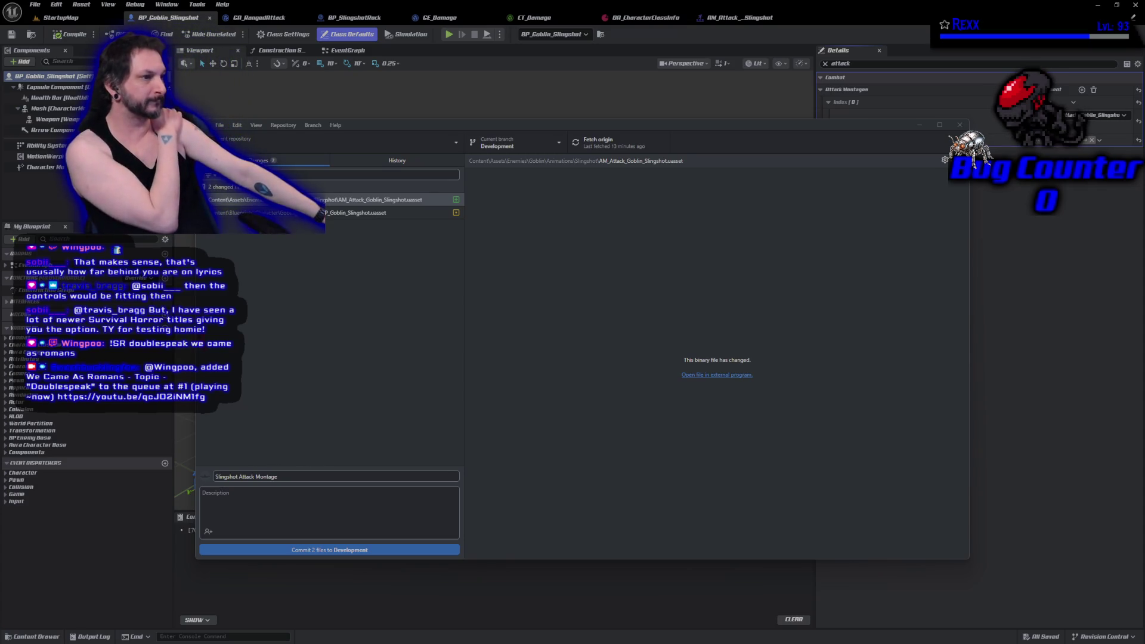
click(307, 555)
click(817, 249)
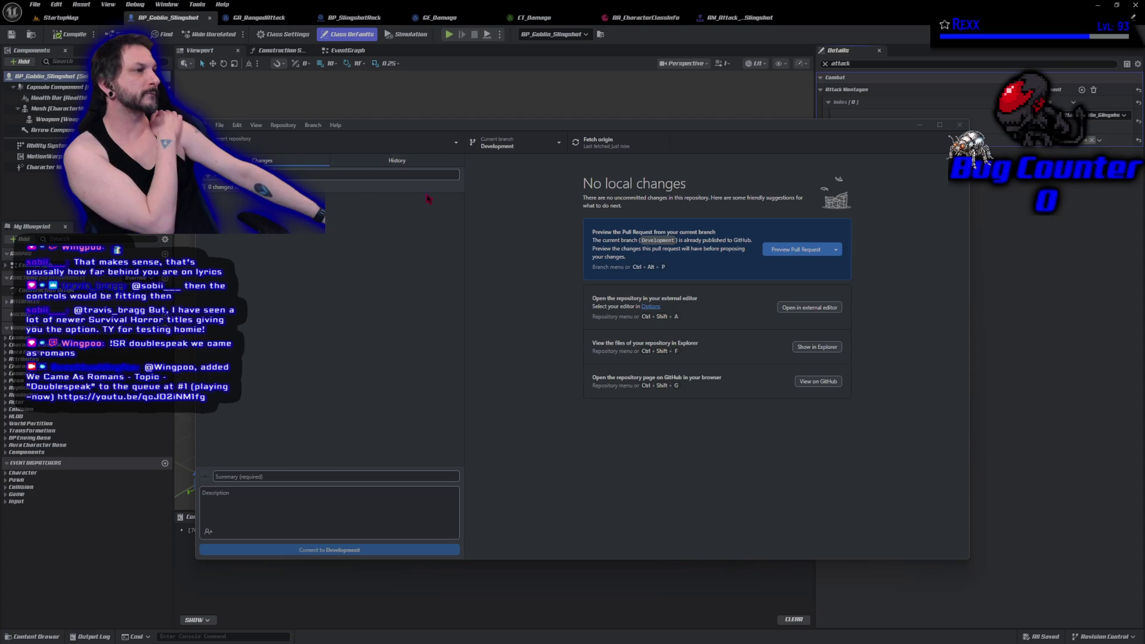
click(920, 125)
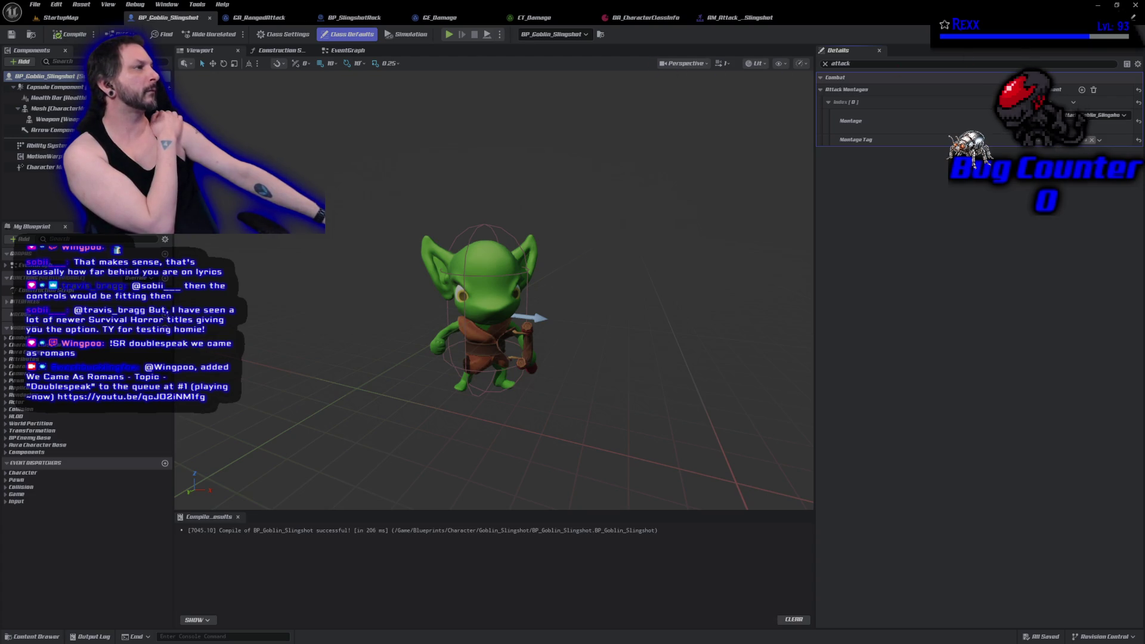
- Close the Unreal editor, briefly play then pause Golden Axe, and open a new tab
click(1137, 7)
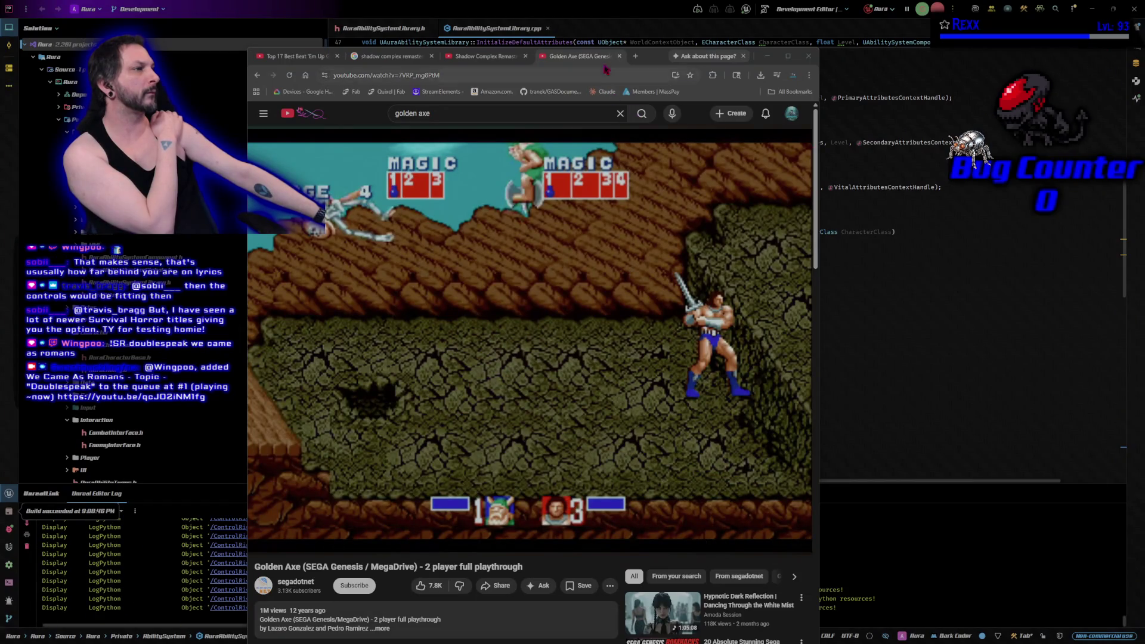
click(672, 379)
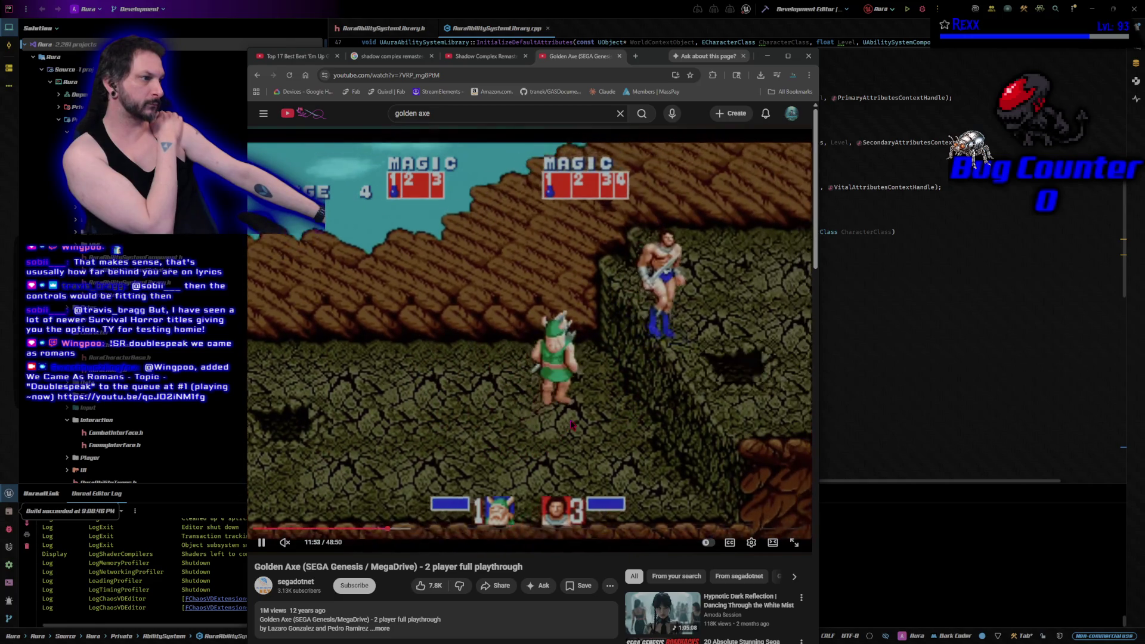
click(561, 393)
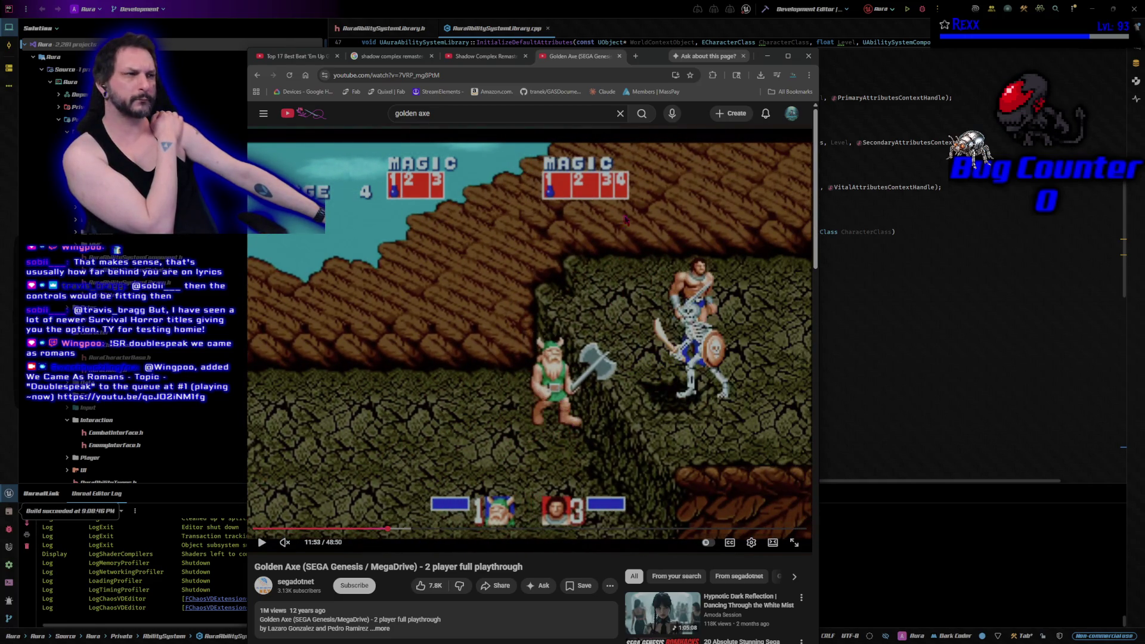
click(636, 55)
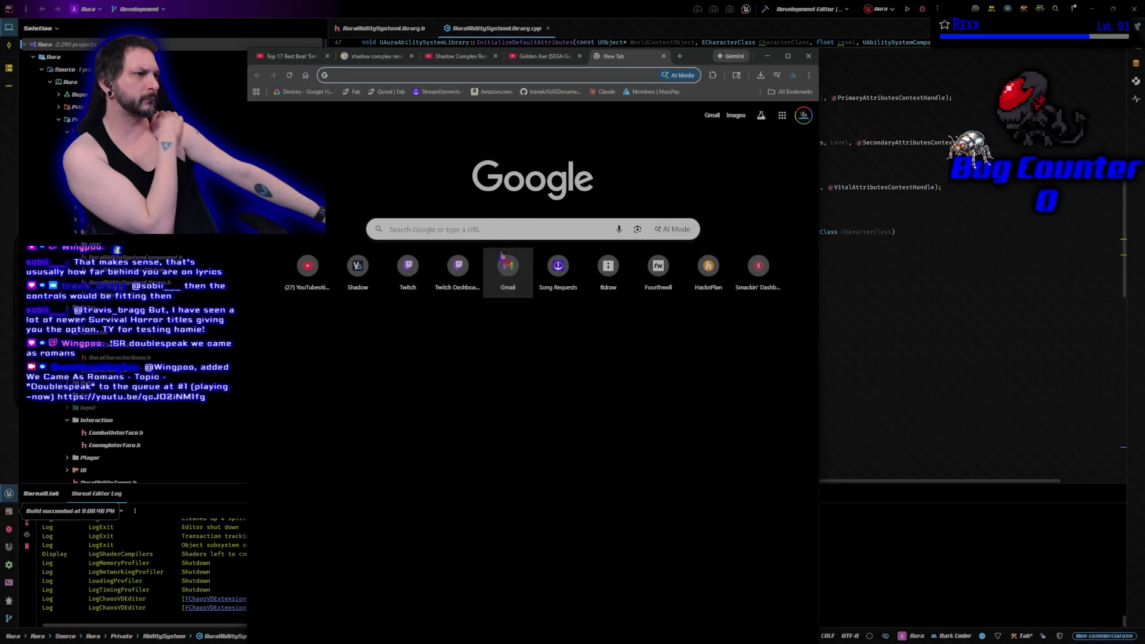
- Search YouTube for 'lord of the rings war in the north' and open the PS3 gameplay video
click(308, 266)
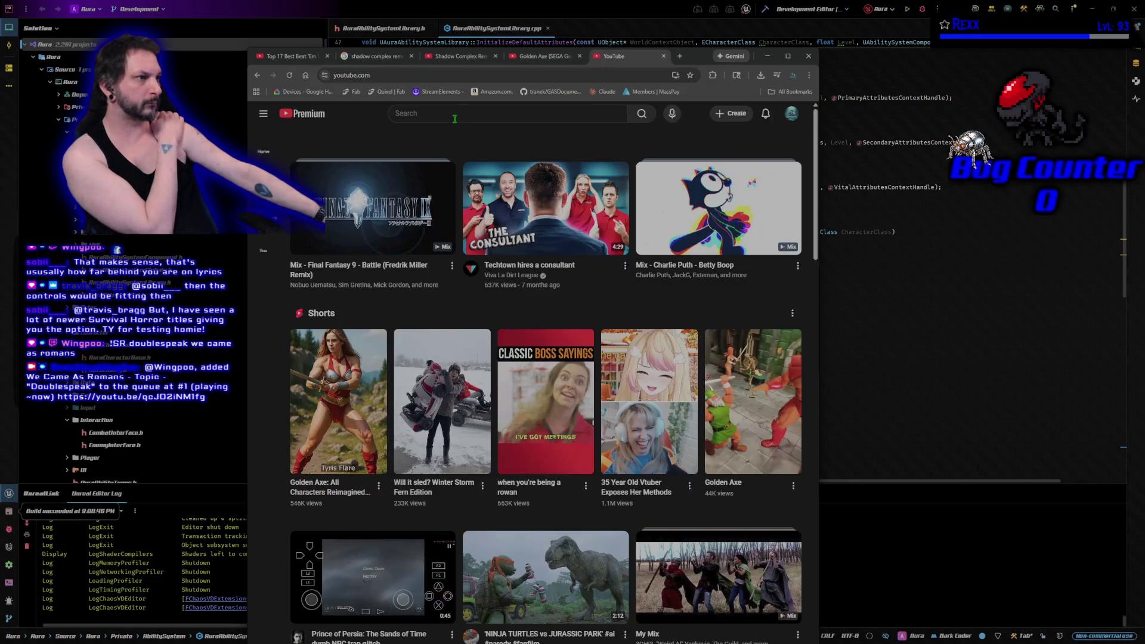
click(455, 115)
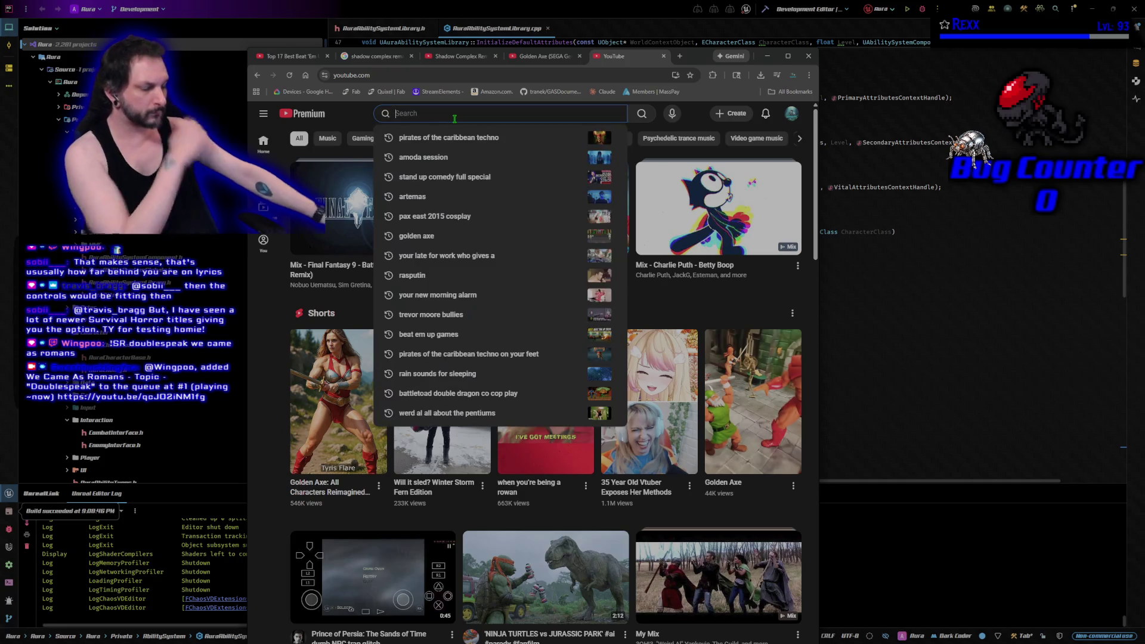
text(lord of the rings war in the north)
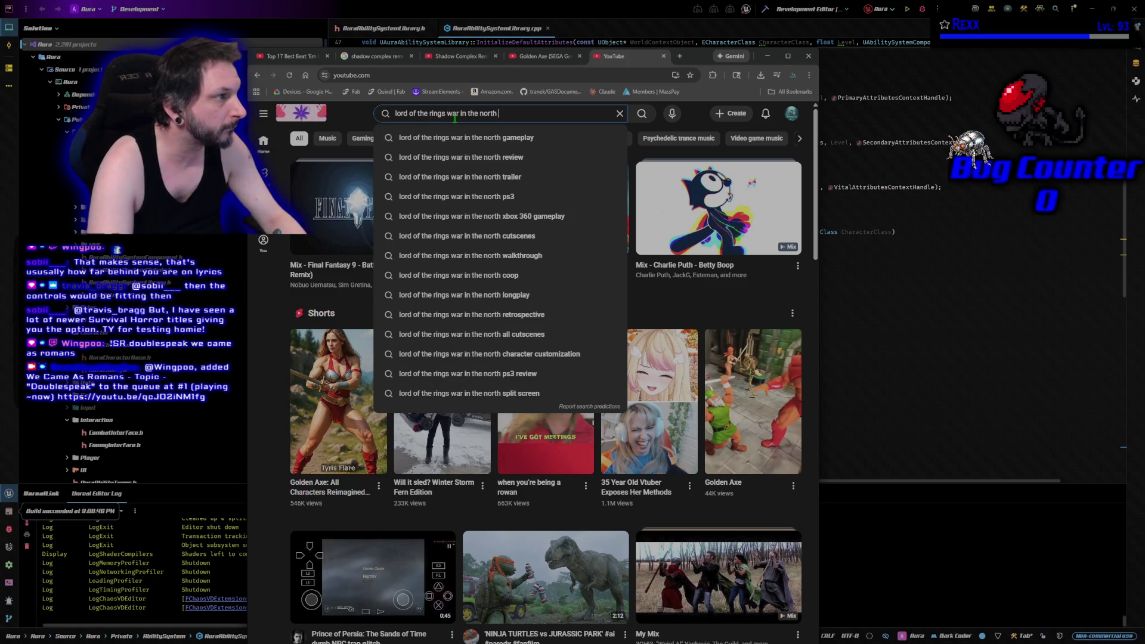
key(Down)
key(Return)
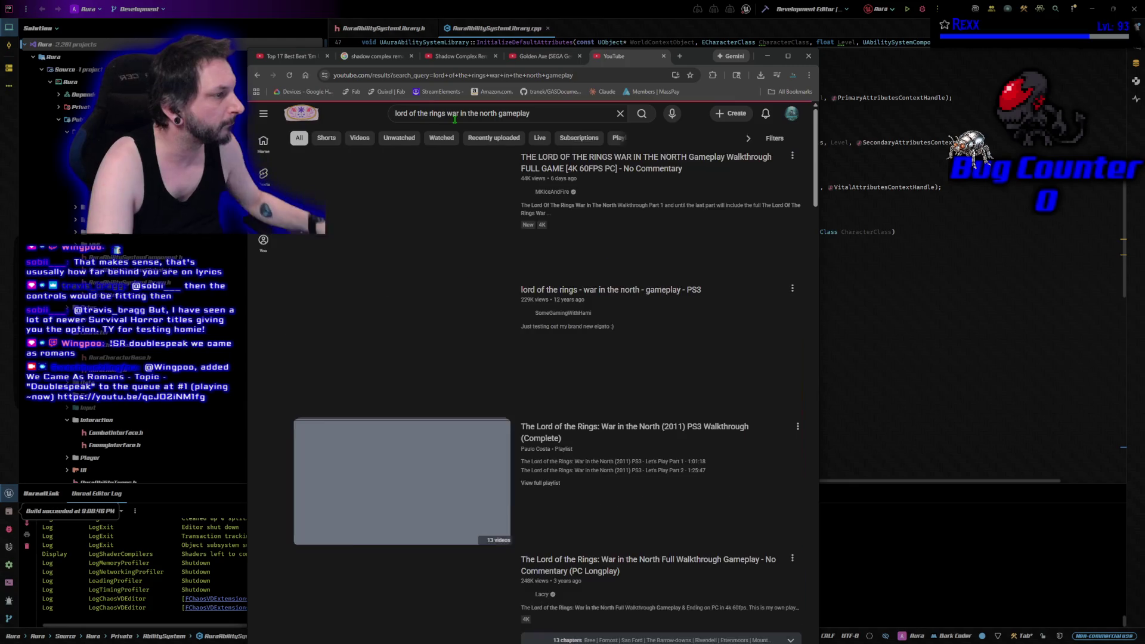
click(399, 352)
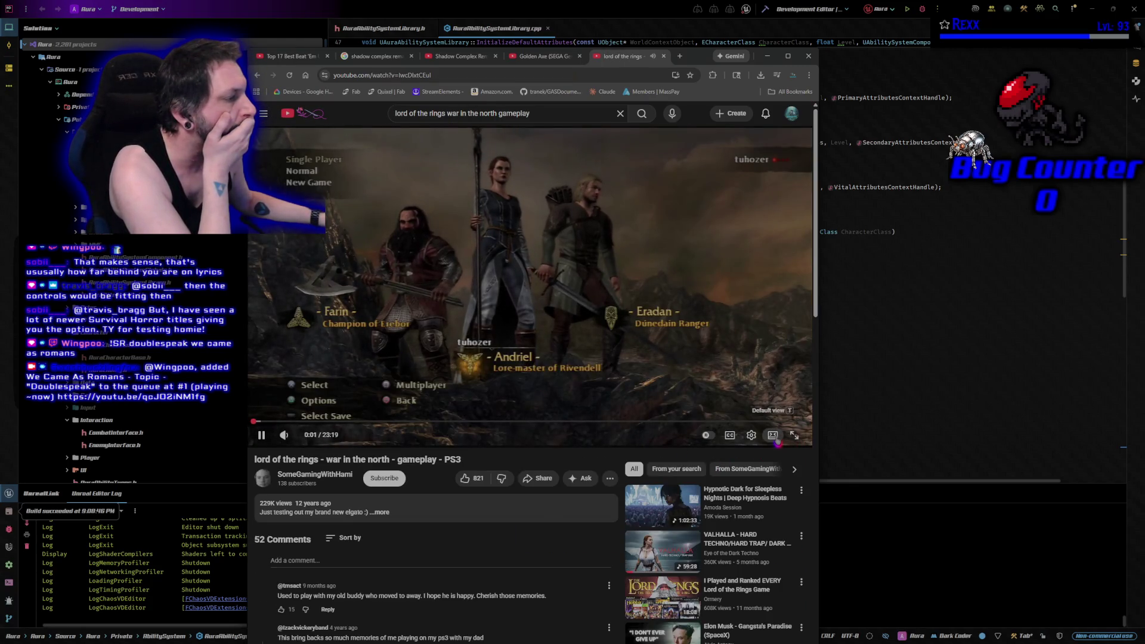
- Widen the window, skim the video to about 8:07, pause, and return to Golden Axe
drag(818, 337, 1105, 339)
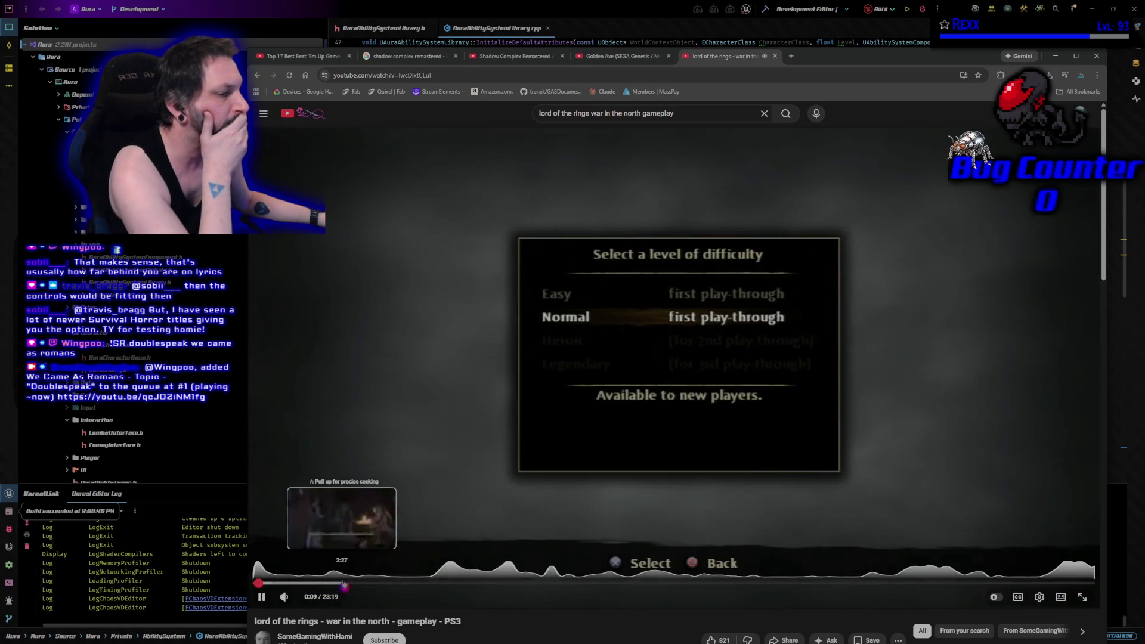
click(360, 583)
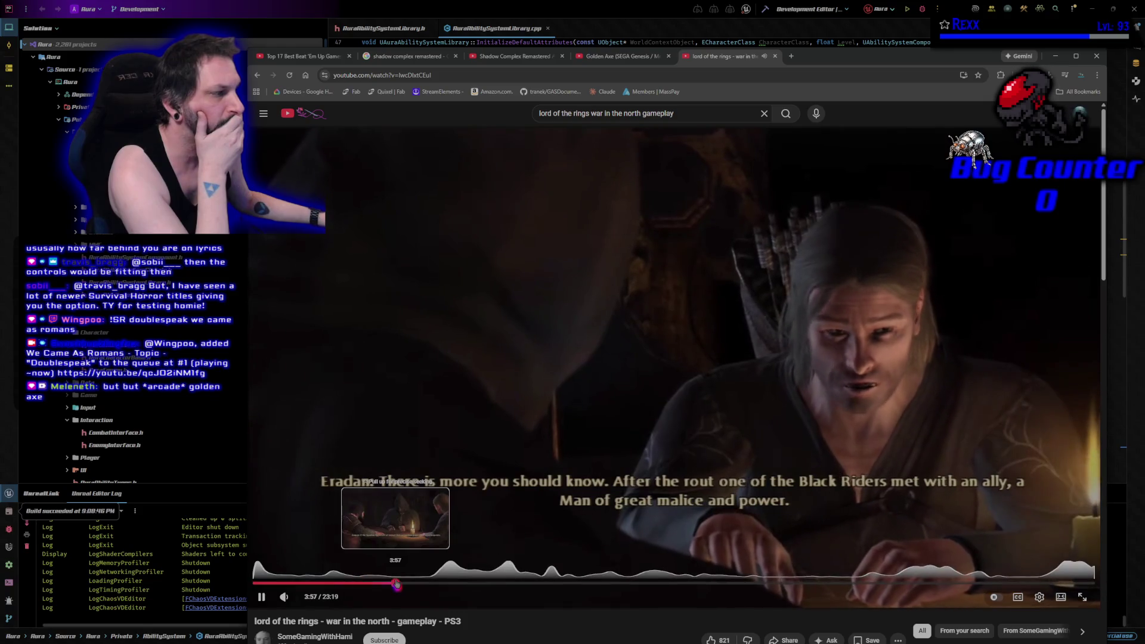
click(397, 583)
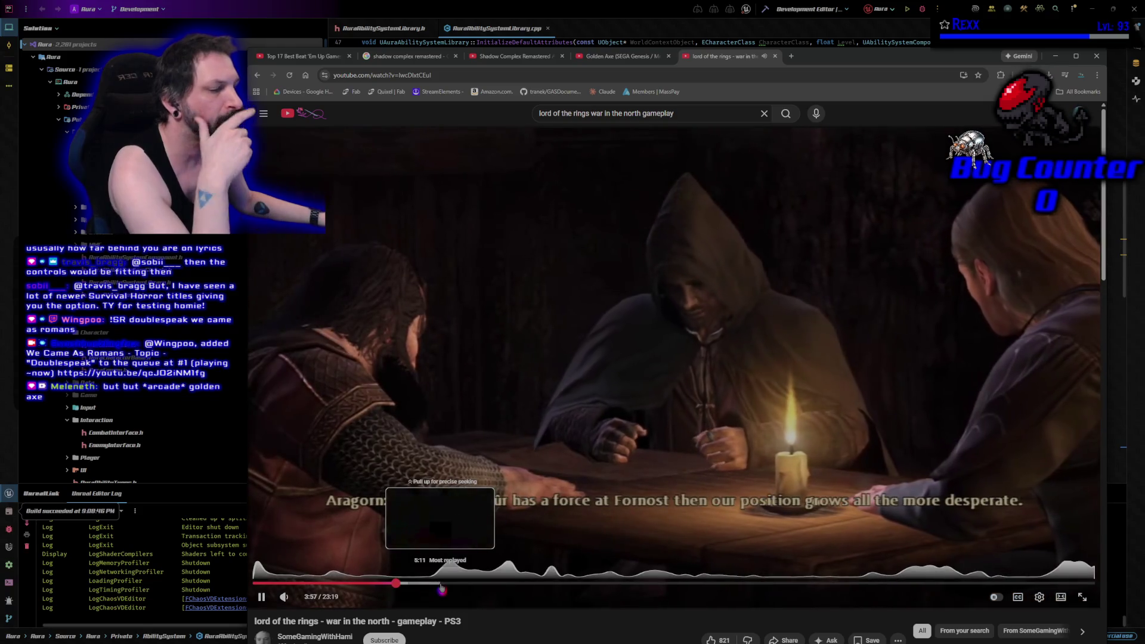
click(440, 584)
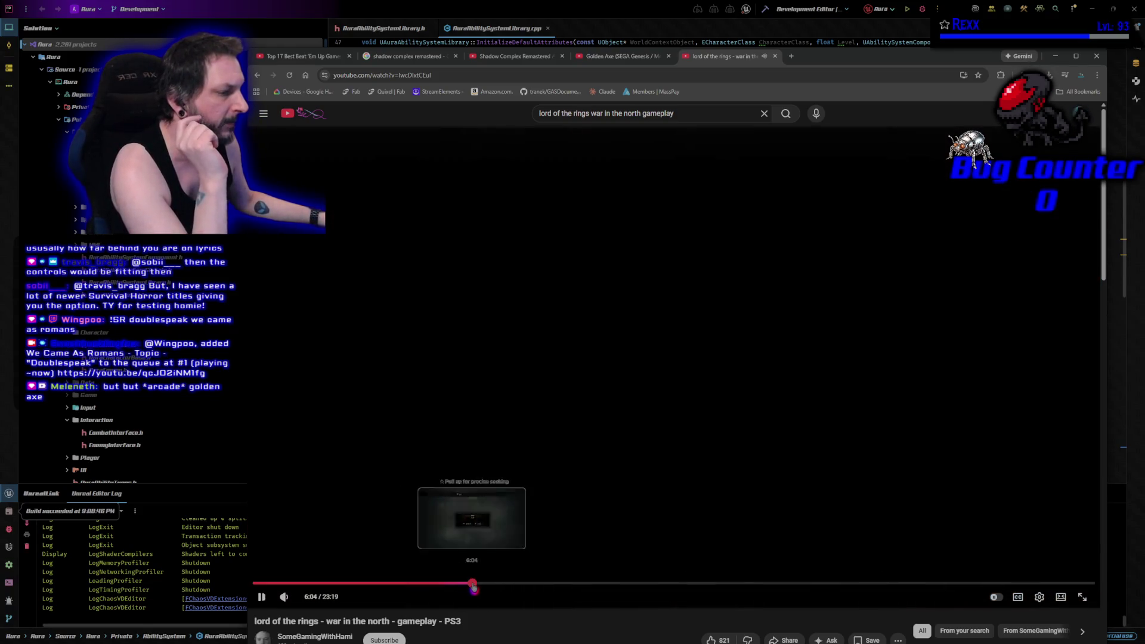
click(473, 583)
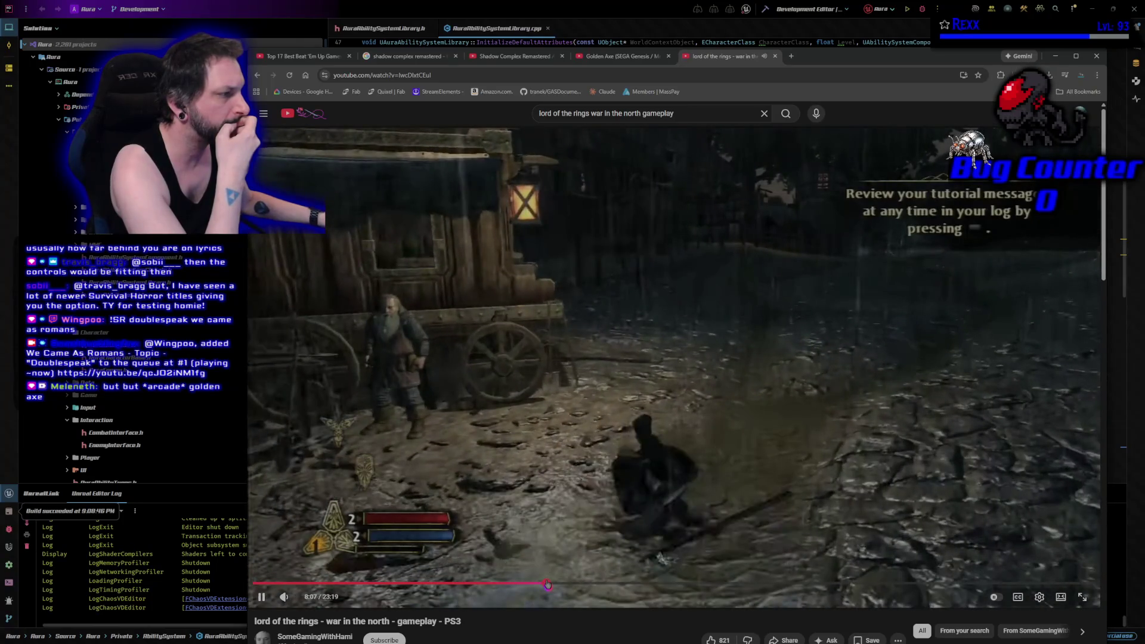
click(548, 584)
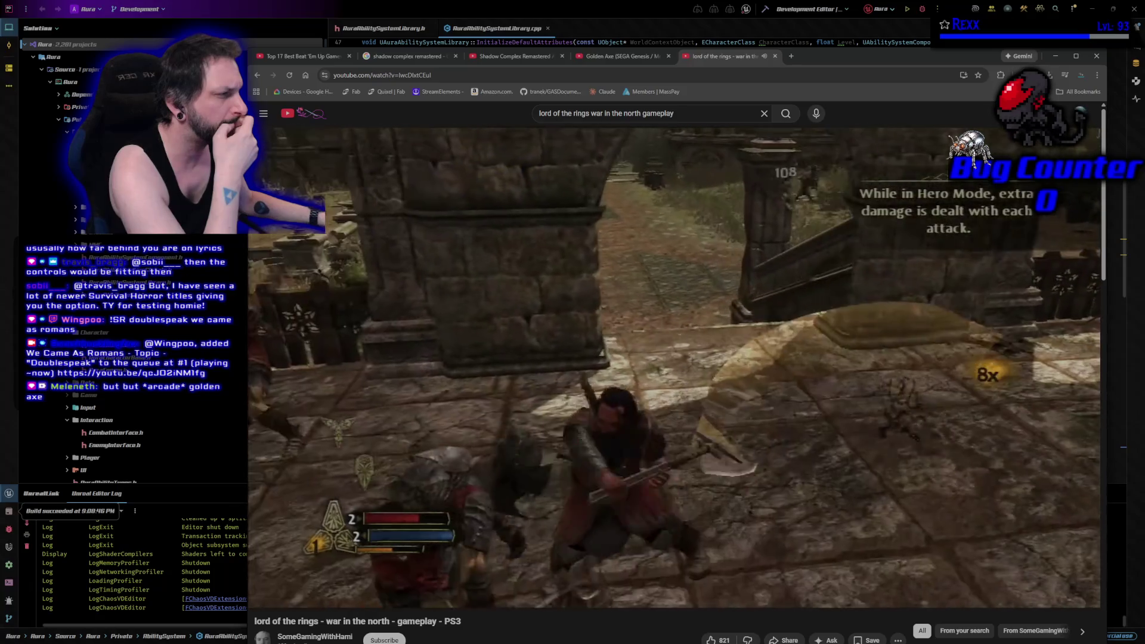
click(516, 327)
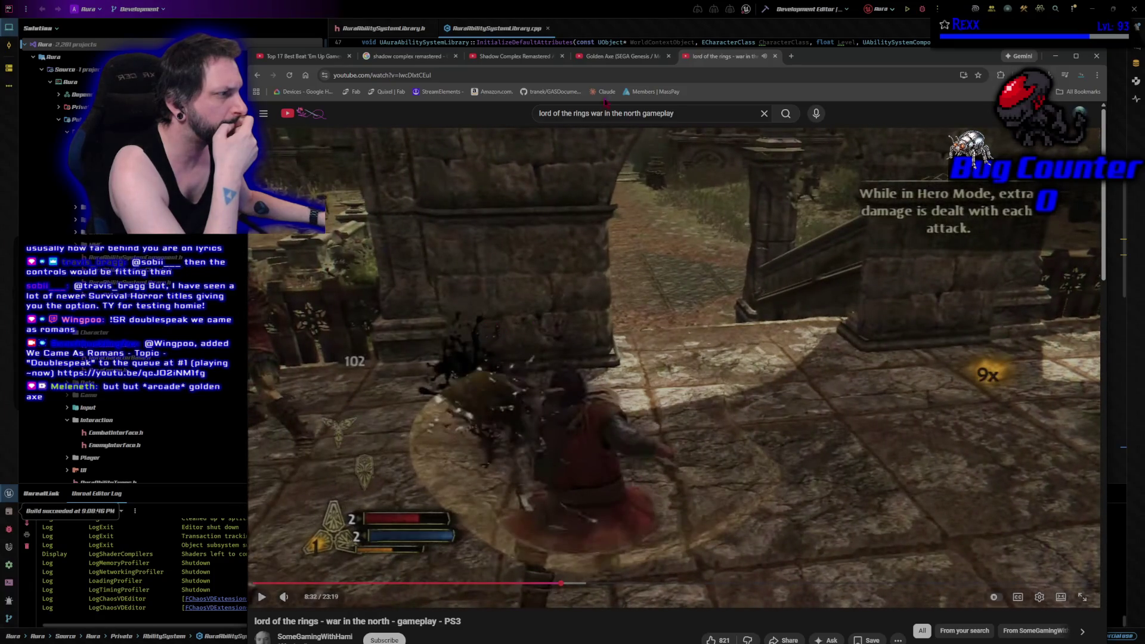
click(618, 56)
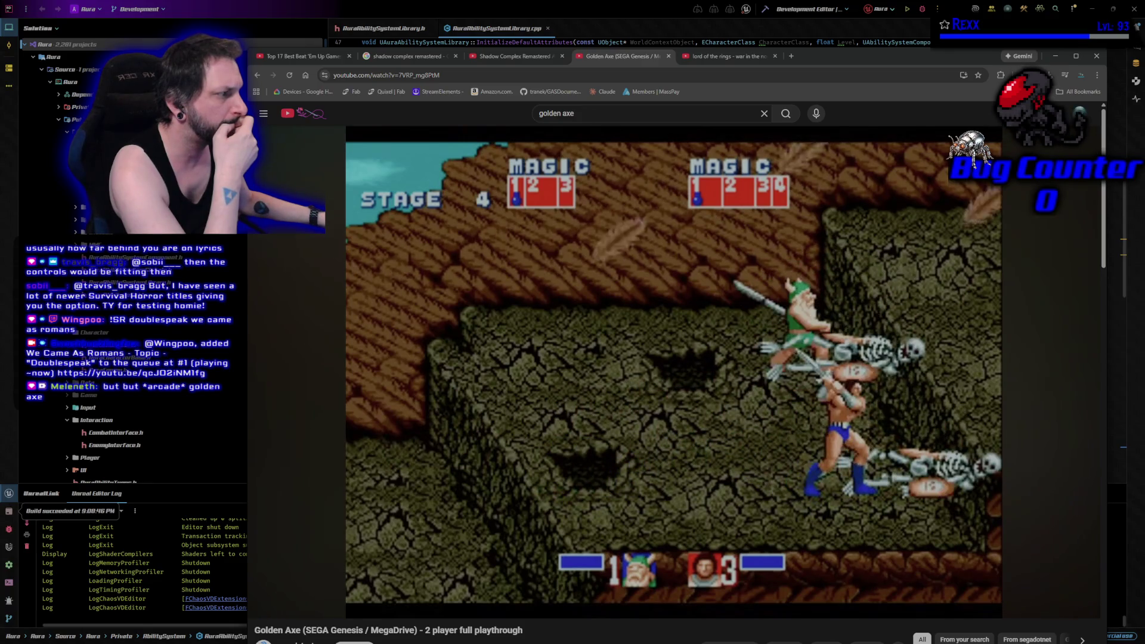
- Pause Golden Axe and Google 'lord of the rings war in the north genre' in a new tab
key(space)
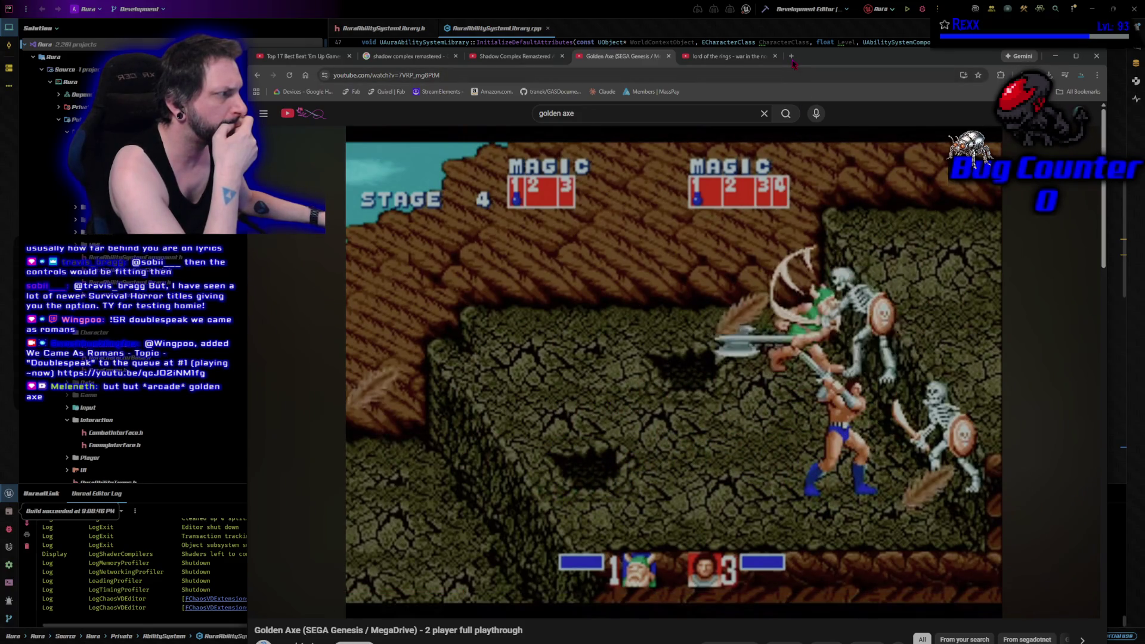
click(792, 58)
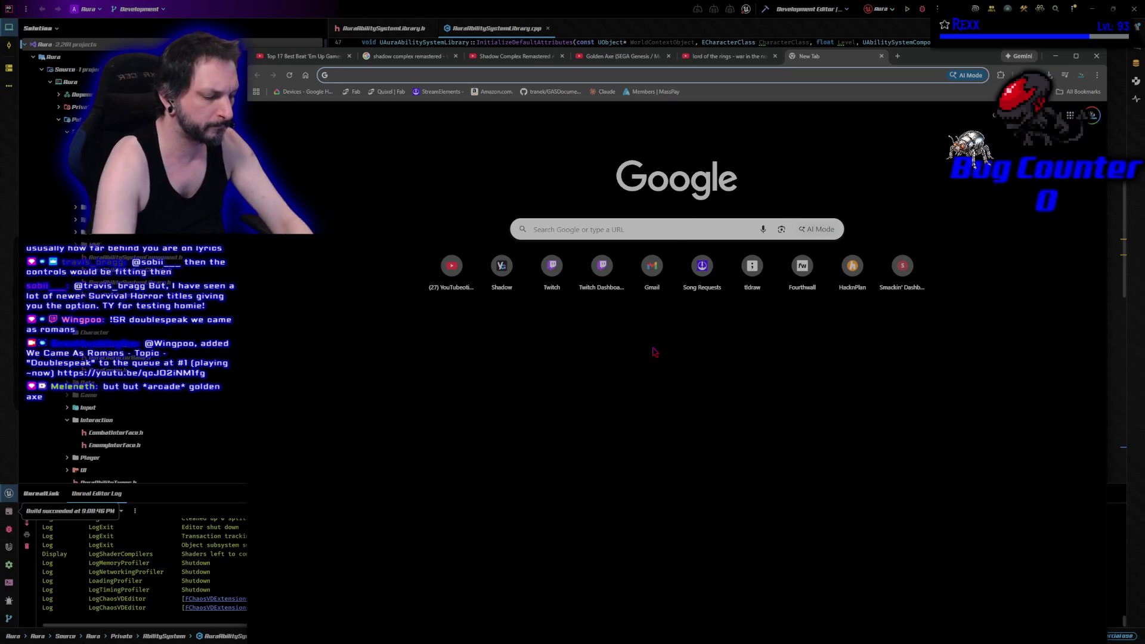
text(lord of the ringf)
key(BackSpace)
text(s war in the north )
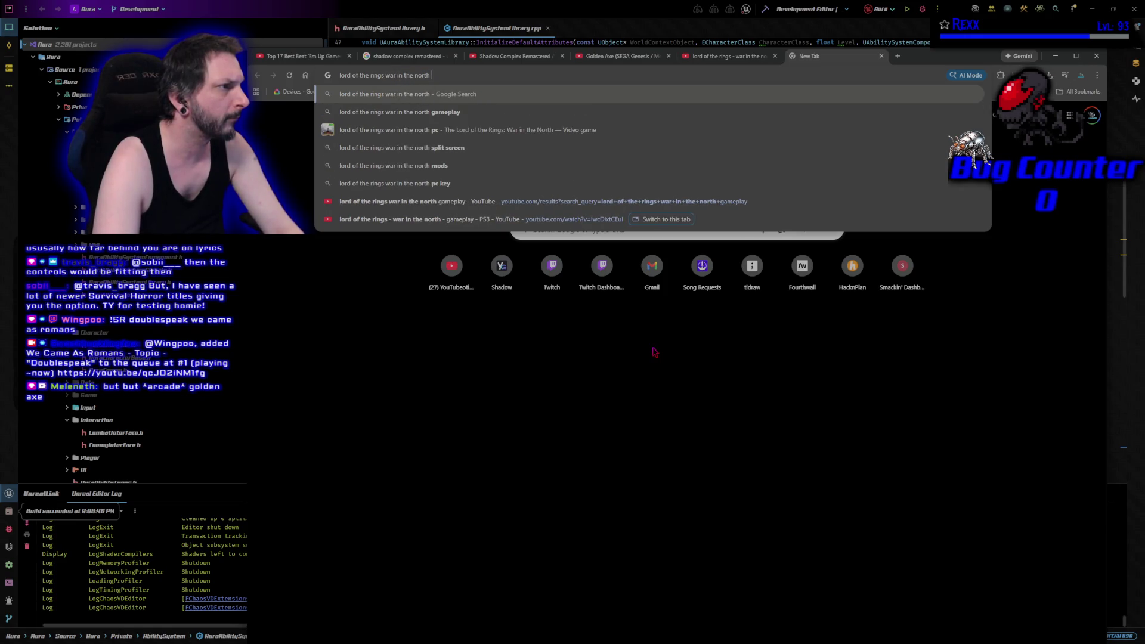
text(genre)
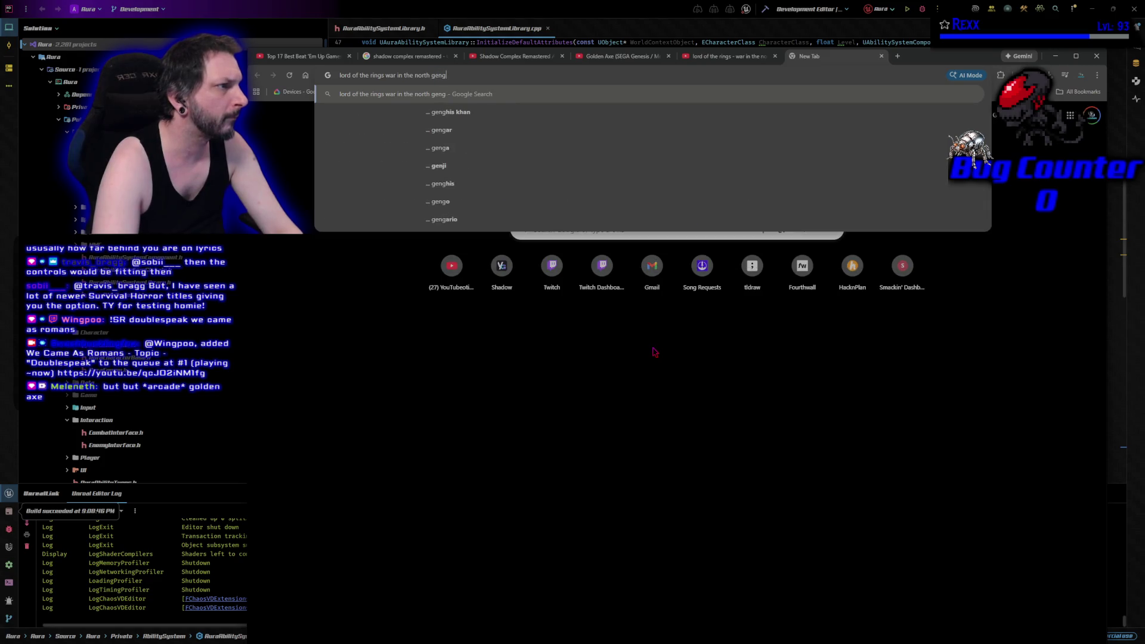
key(Return)
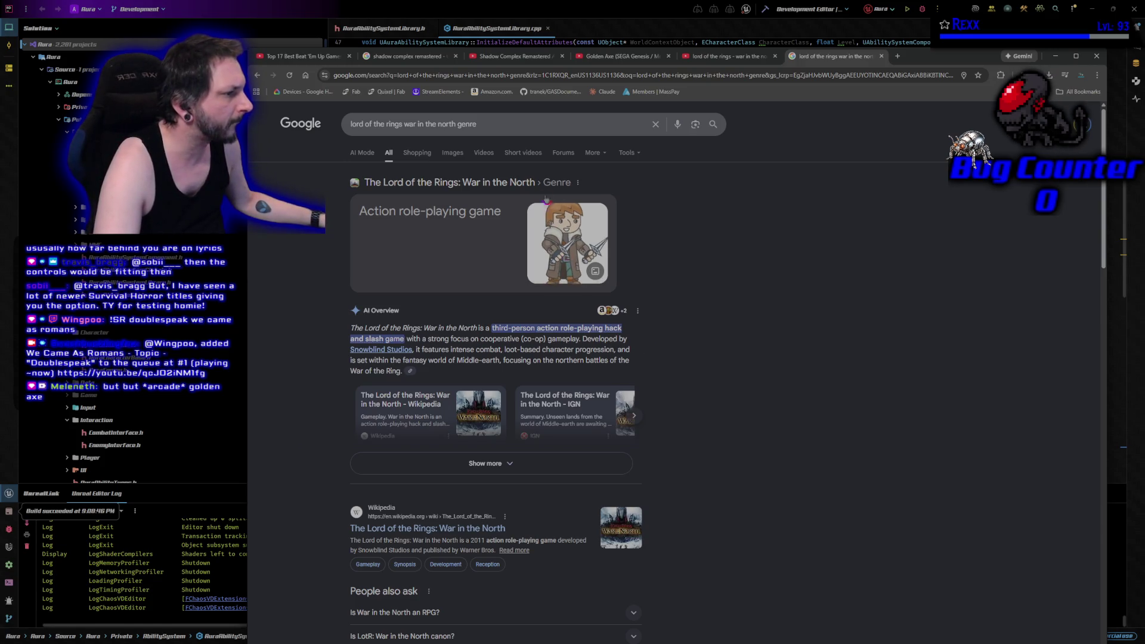
- Replace 'genre' with 'beat em up' in the query and search again
double_click(470, 124)
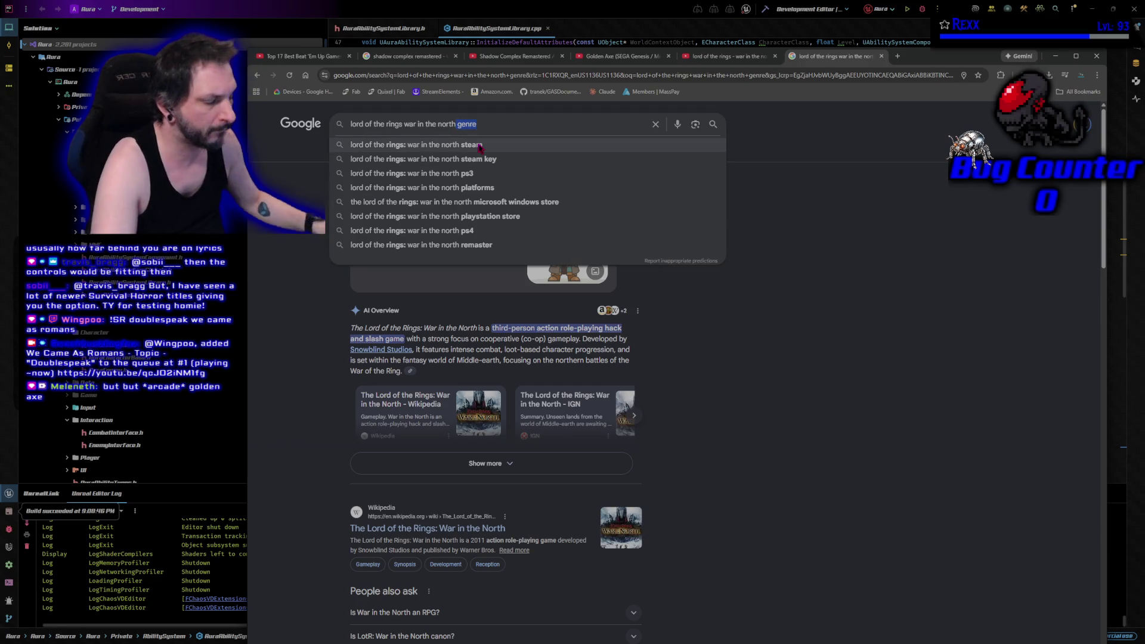
text(beat em eup)
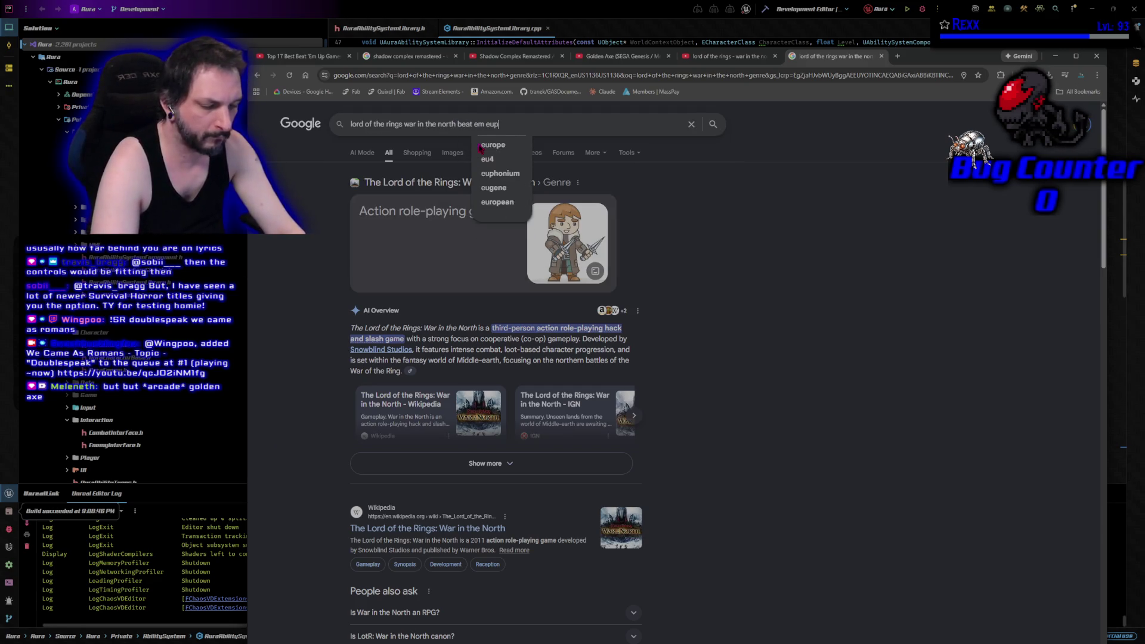
key(Return)
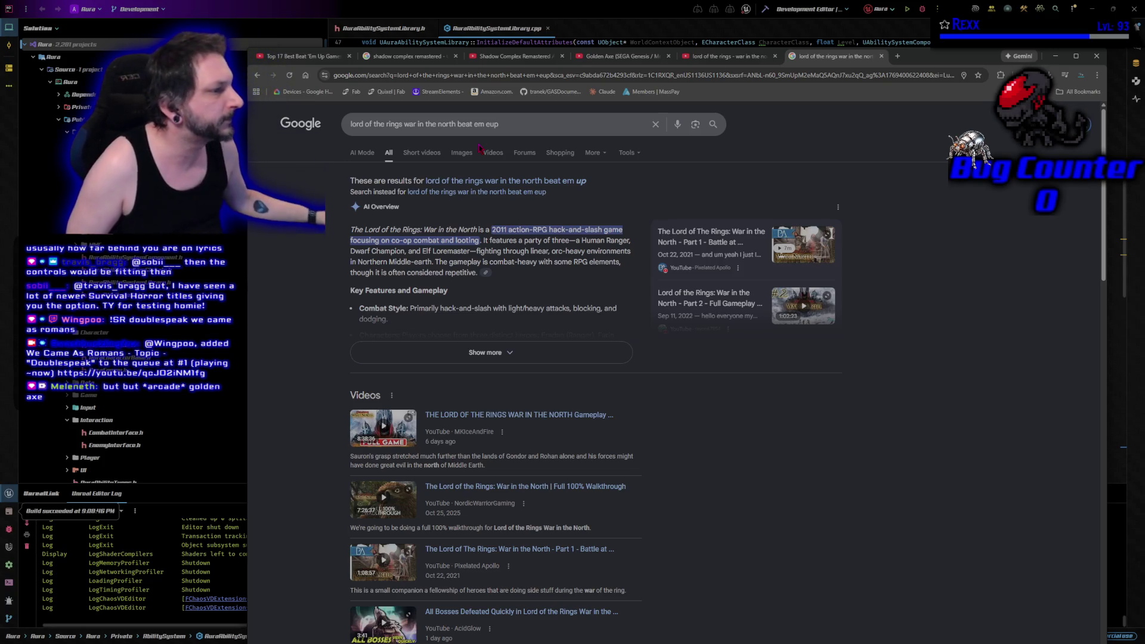
- Expand the War in the North AI overview, read through the results, and close the tab
click(550, 357)
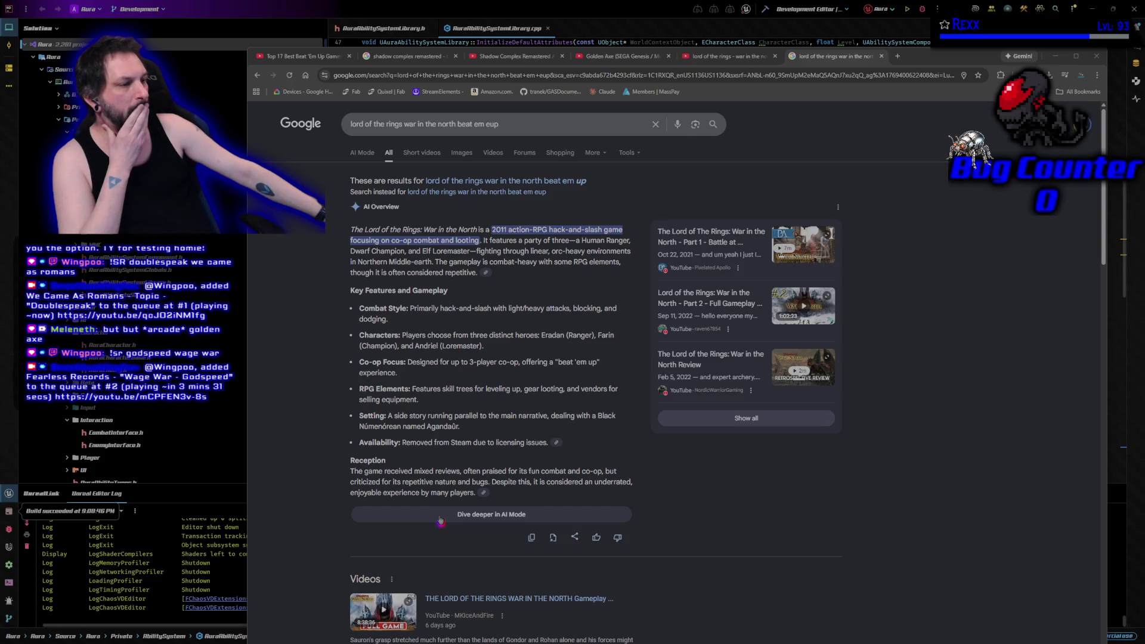
scroll(440, 520, down, 8)
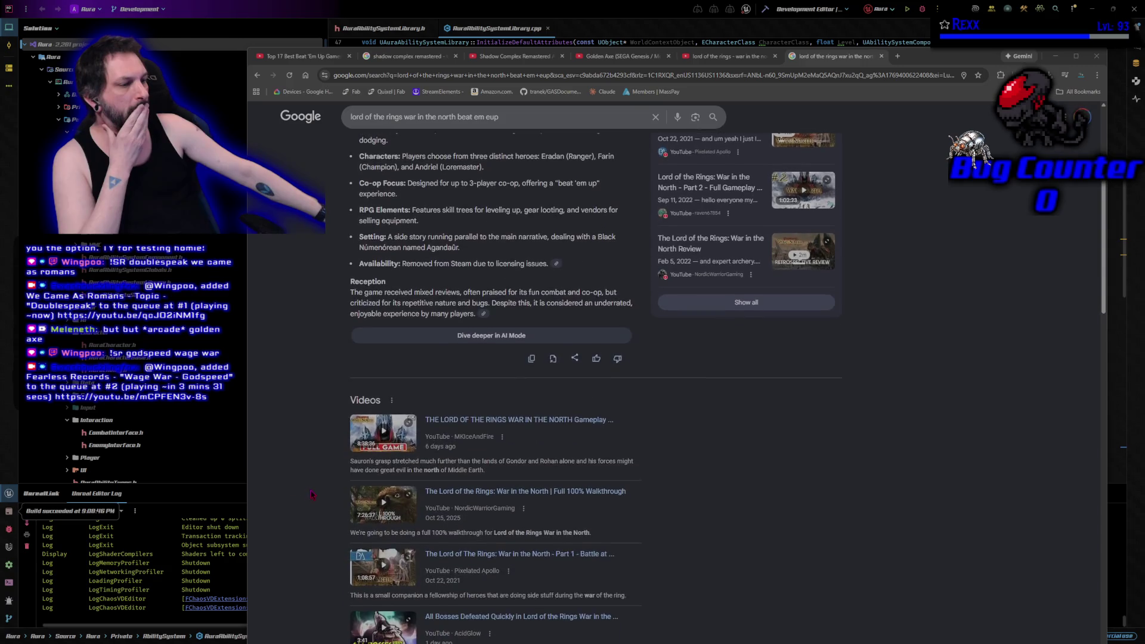
scroll(316, 498, down, 2)
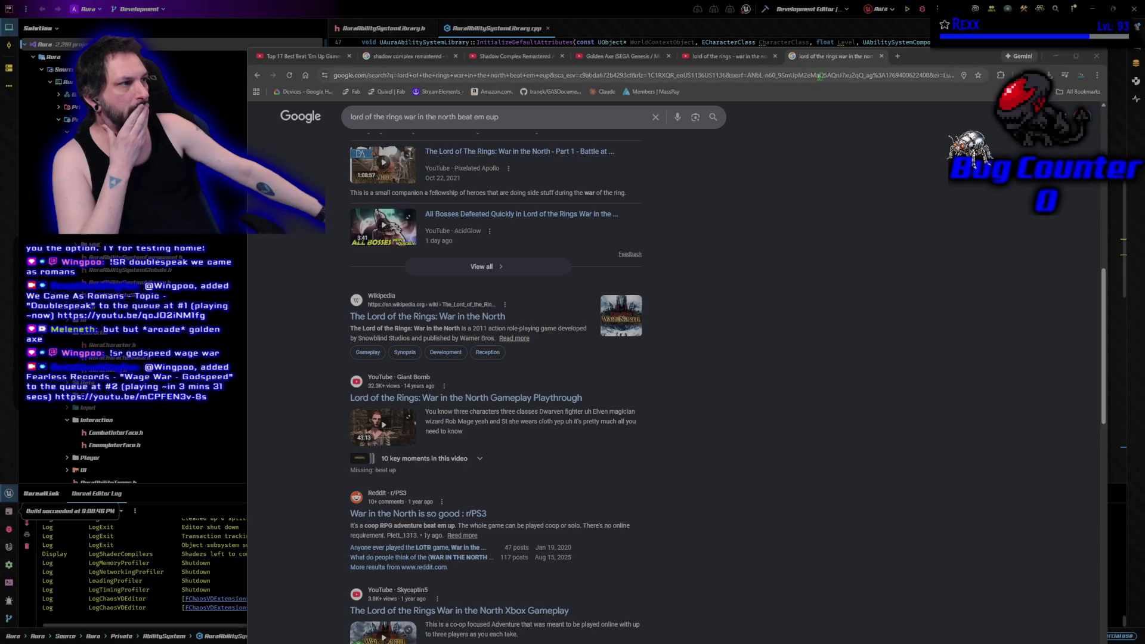
middle_click(848, 58)
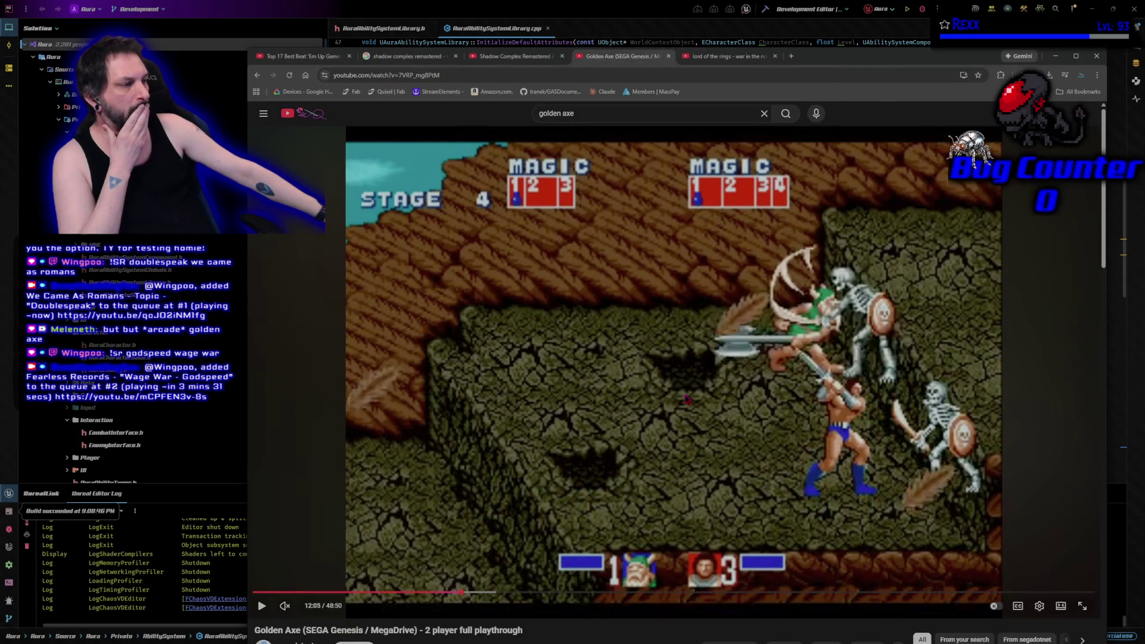
click(795, 60)
text(action rpg vs )
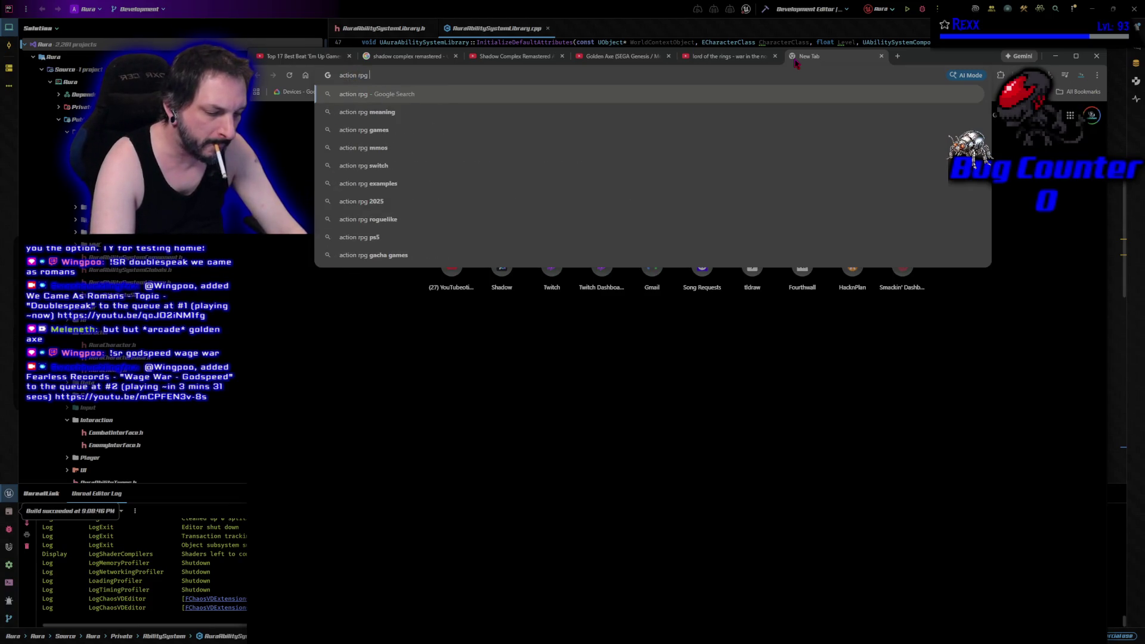
text(beat em up)
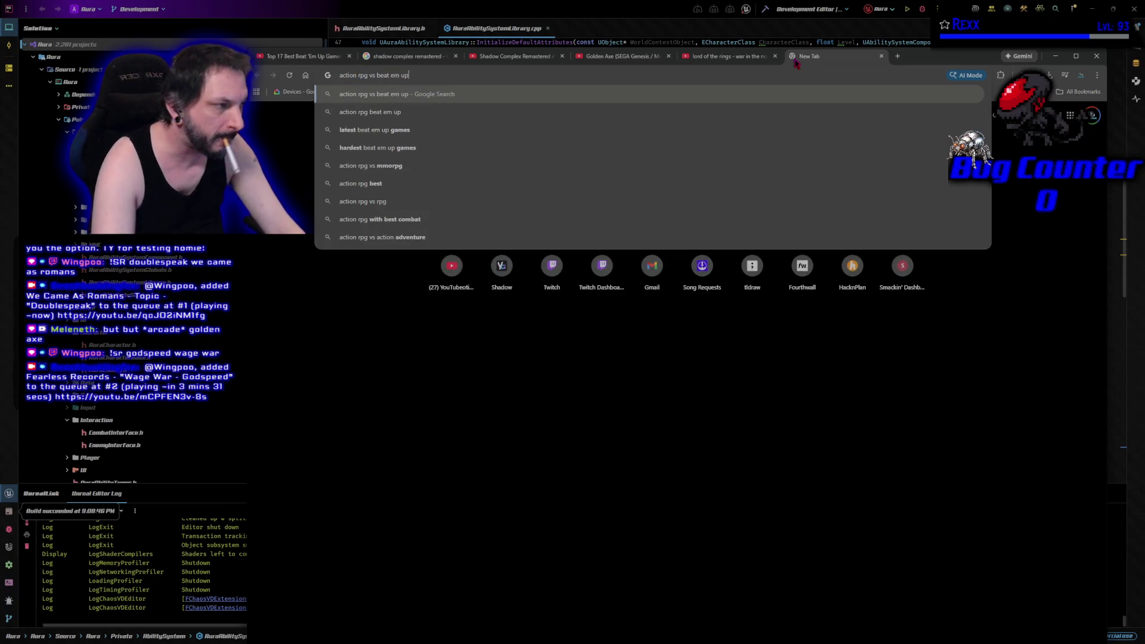
key(Return)
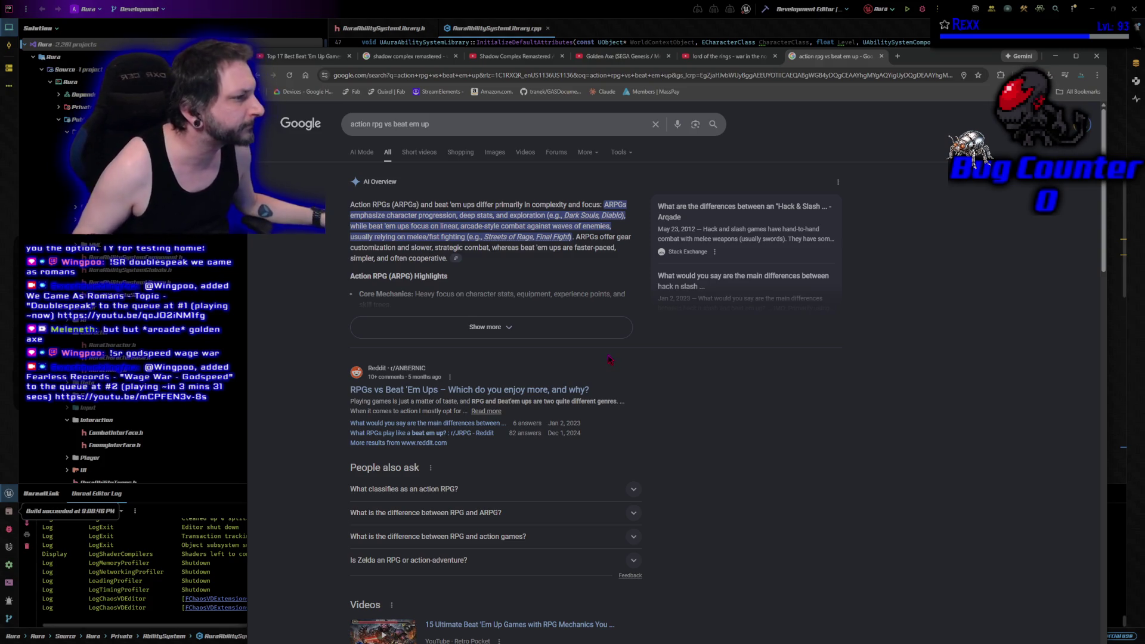
click(564, 331)
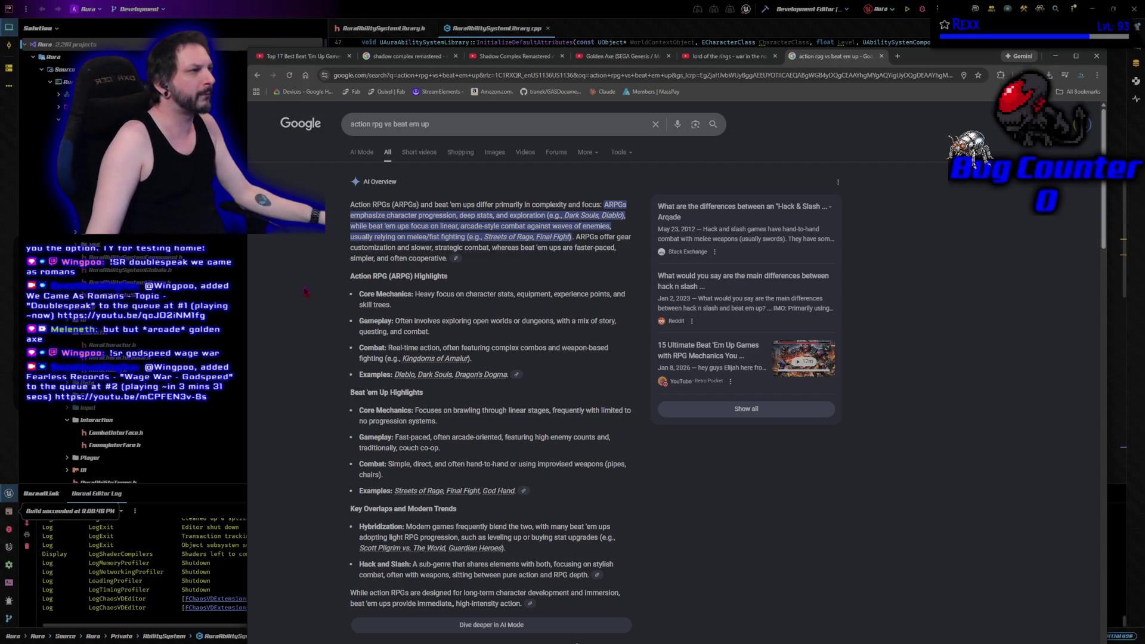
middle_click(847, 58)
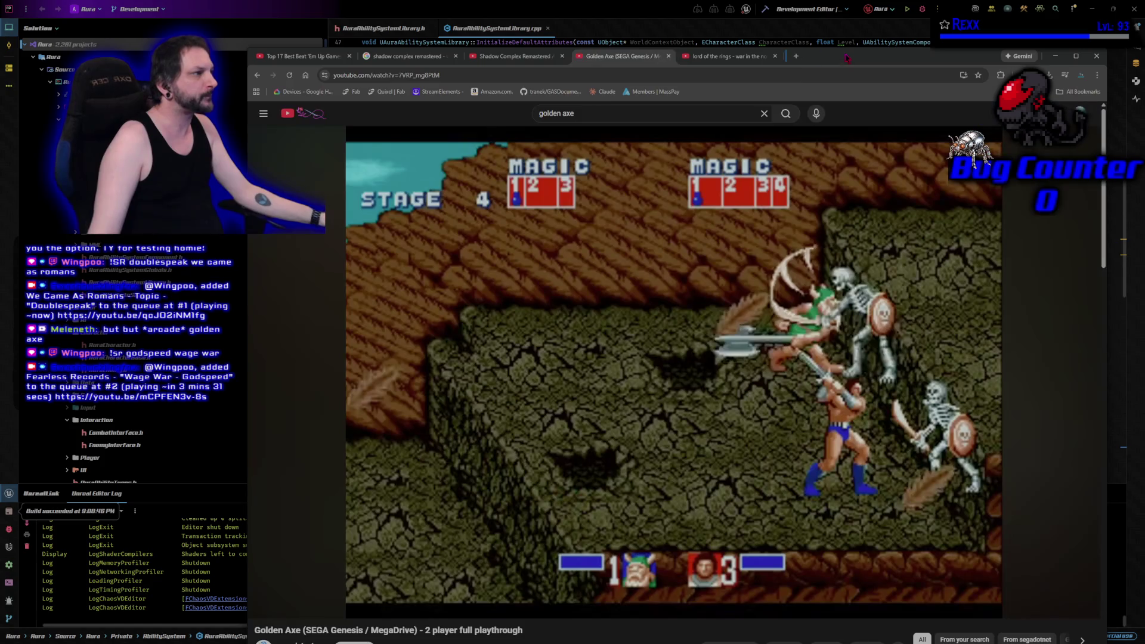
- Close the Shadow Complex and Top 17 tabs, seek Golden Axe to 13:31, pause, open new tab
click(689, 387)
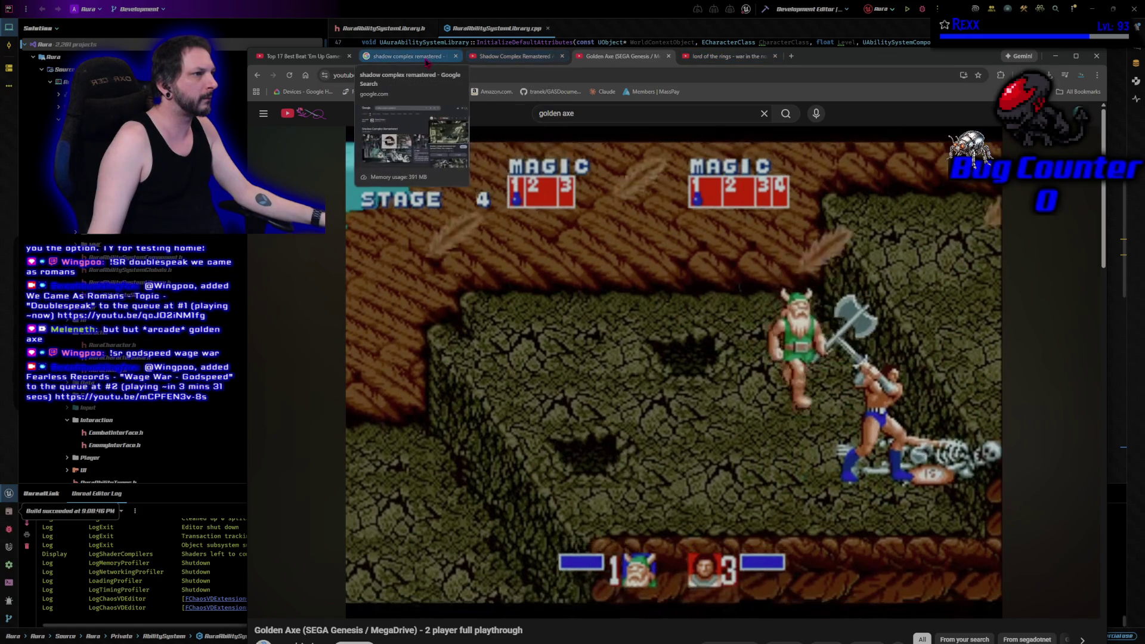
middle_click(425, 58)
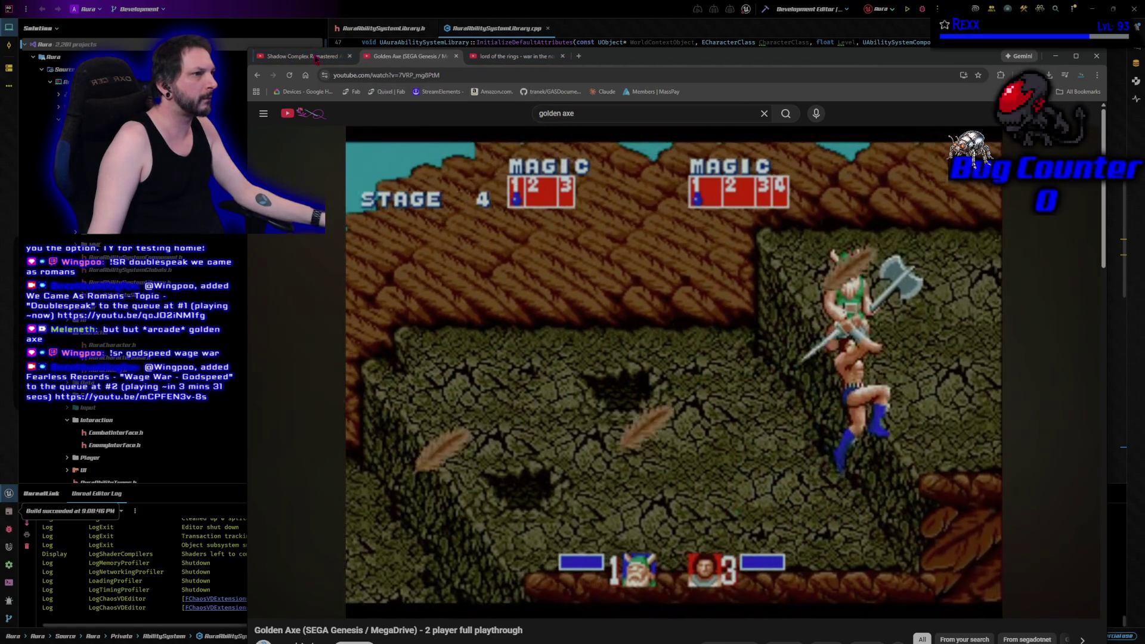
click(349, 57)
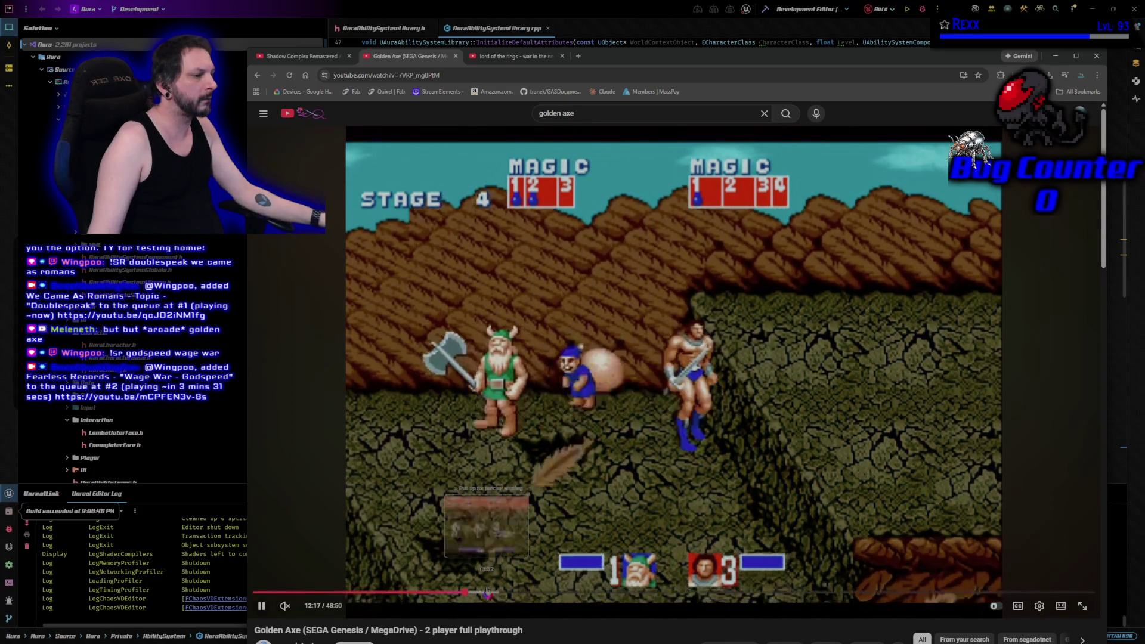
click(487, 594)
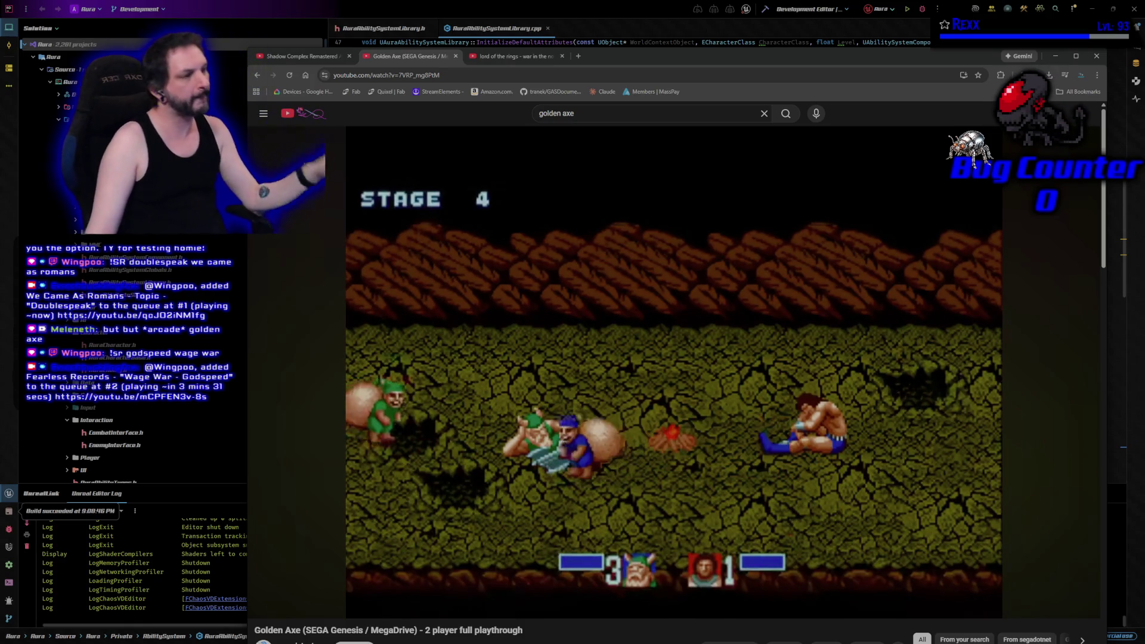
click(411, 291)
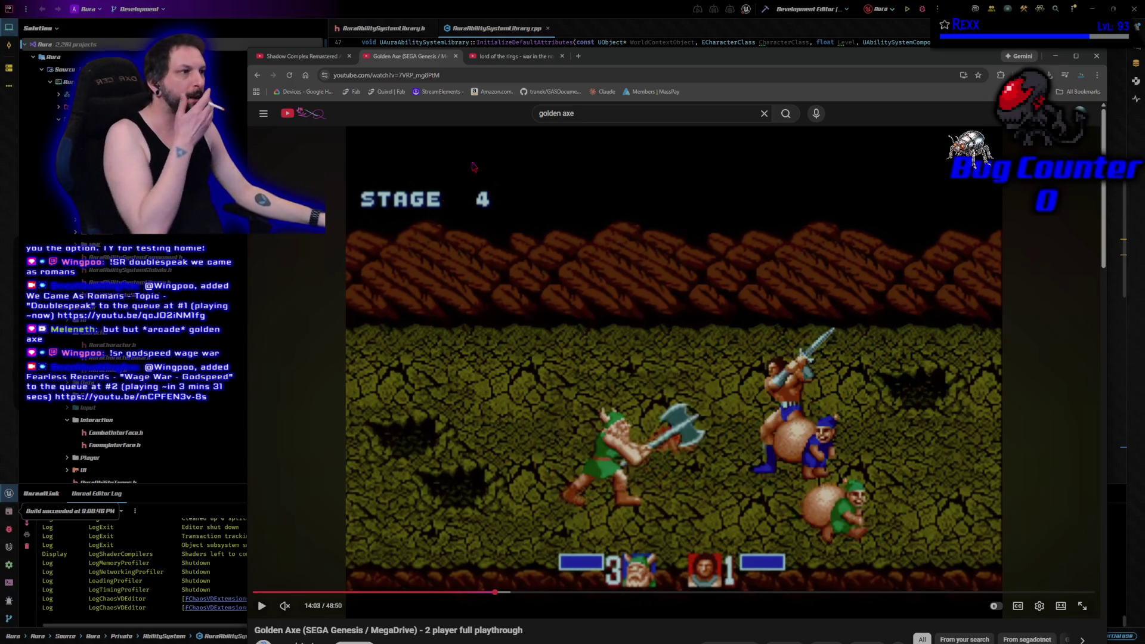
key(ctrl+t)
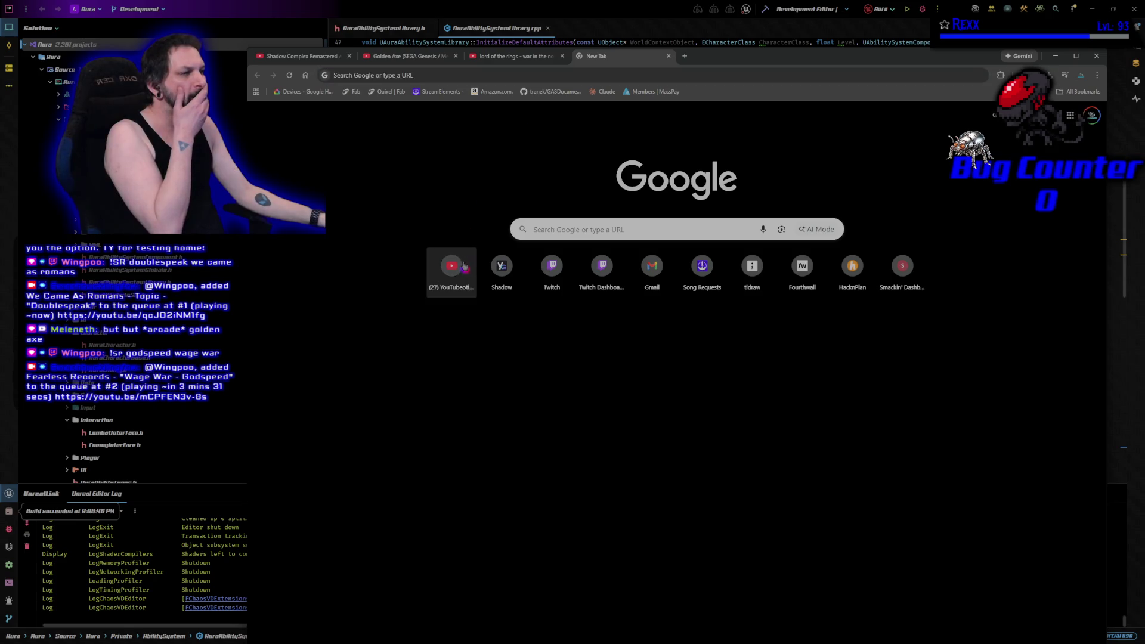
- Search YouTube for 'streets of rage 4 gameplay' and open the third result
click(464, 266)
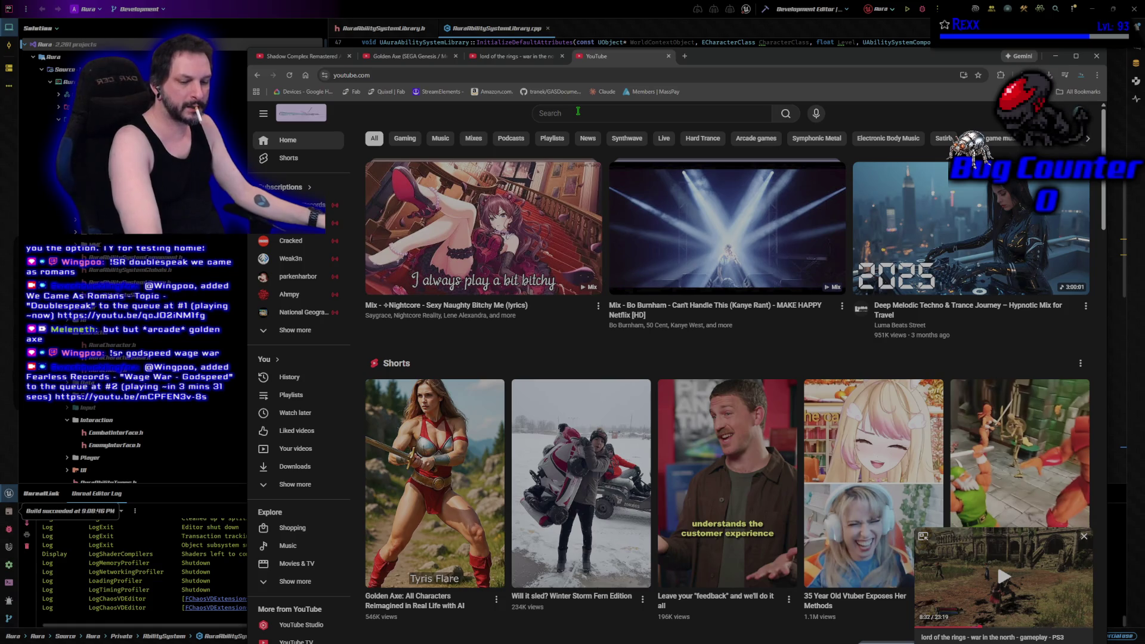
key(F11)
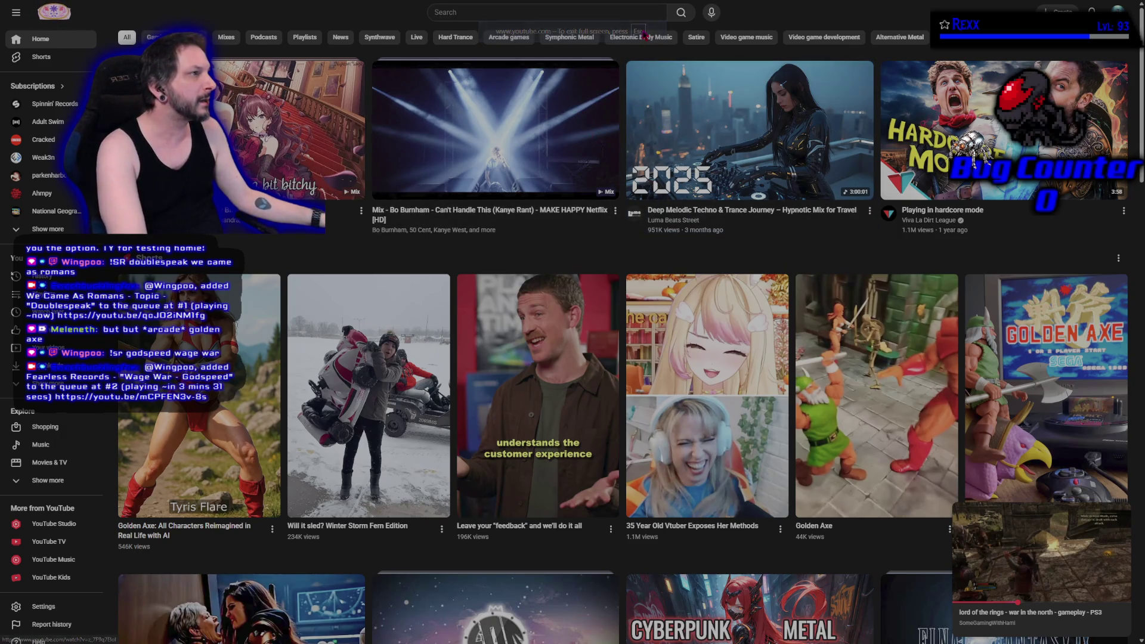
key(F11)
click(620, 108)
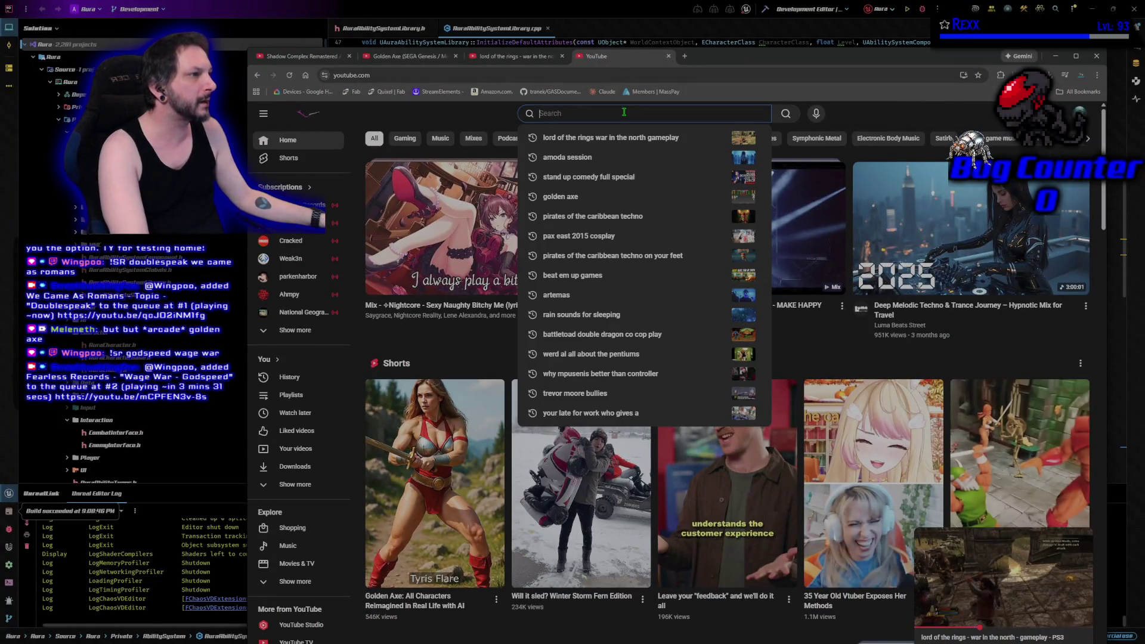
text(streets of rage 4 gameplay)
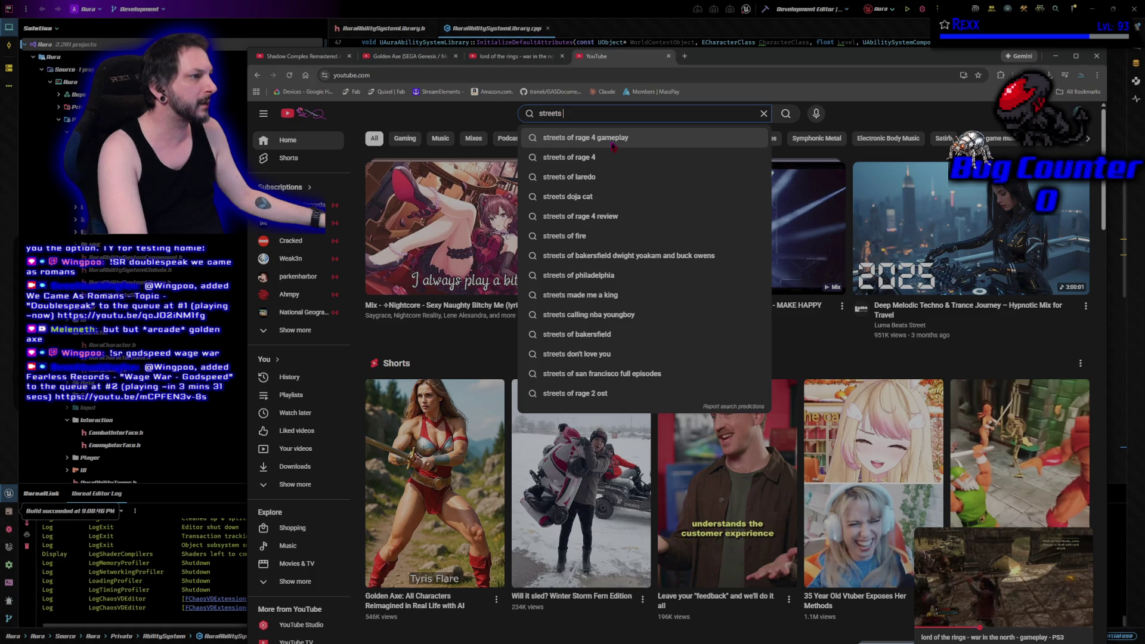
click(613, 146)
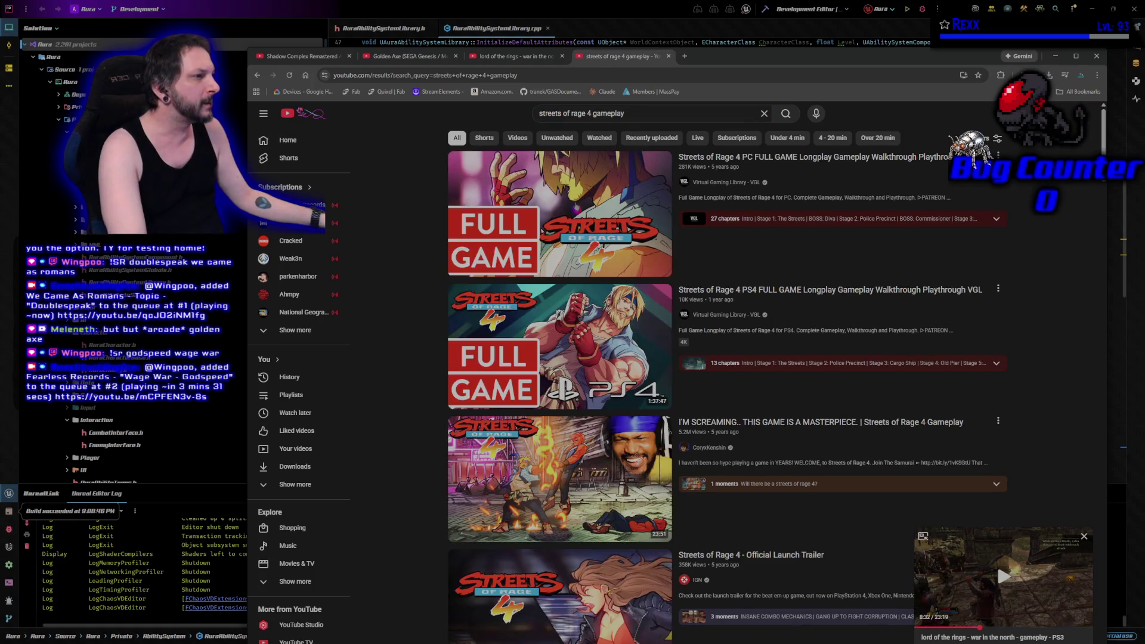
click(571, 456)
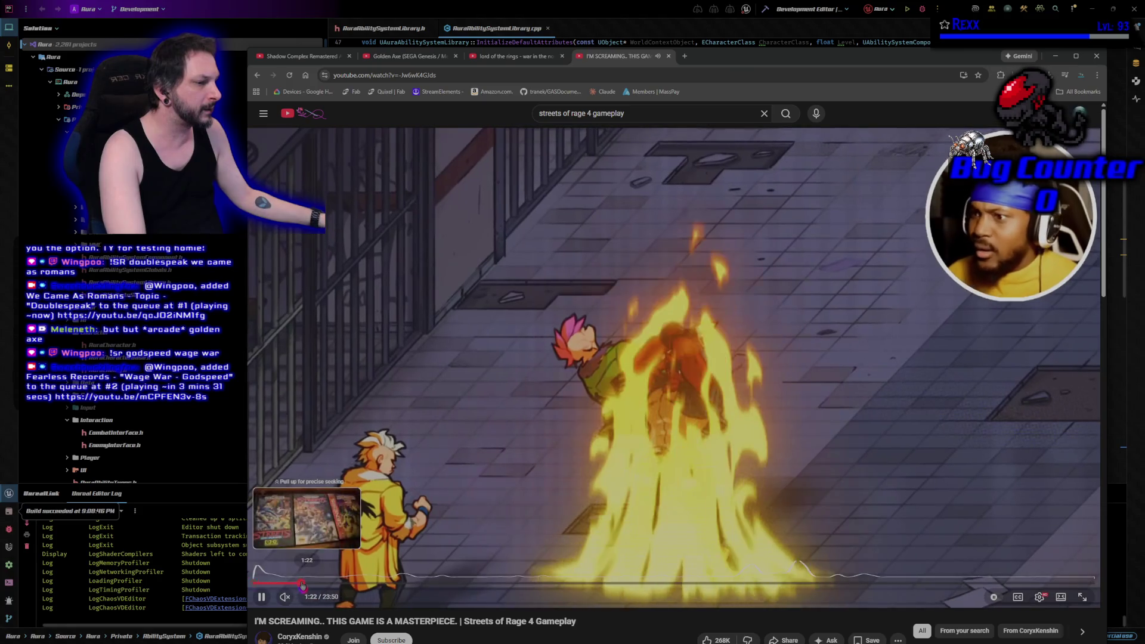
- Skim the Streets of Rage 4 video into its gameplay, pause it, and close its tab
click(302, 584)
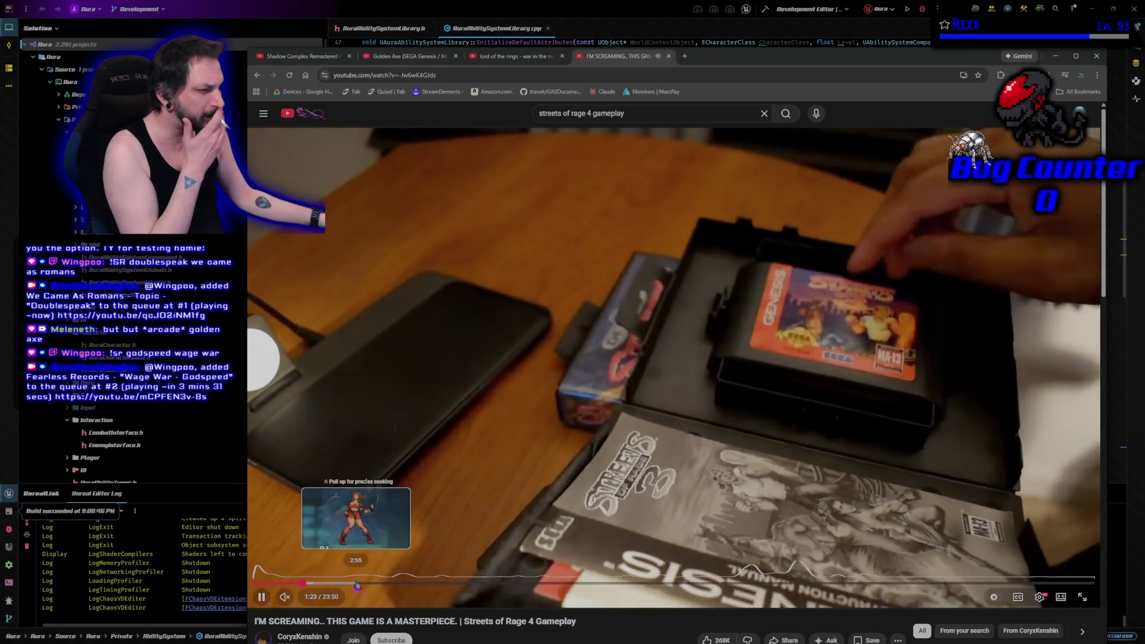
click(356, 584)
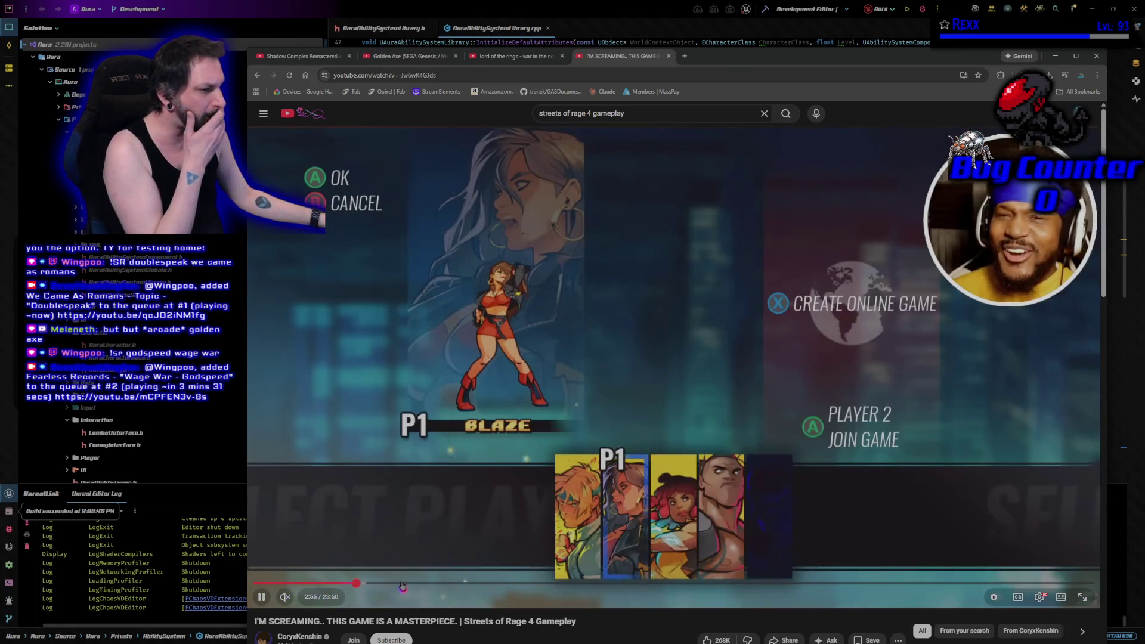
click(402, 585)
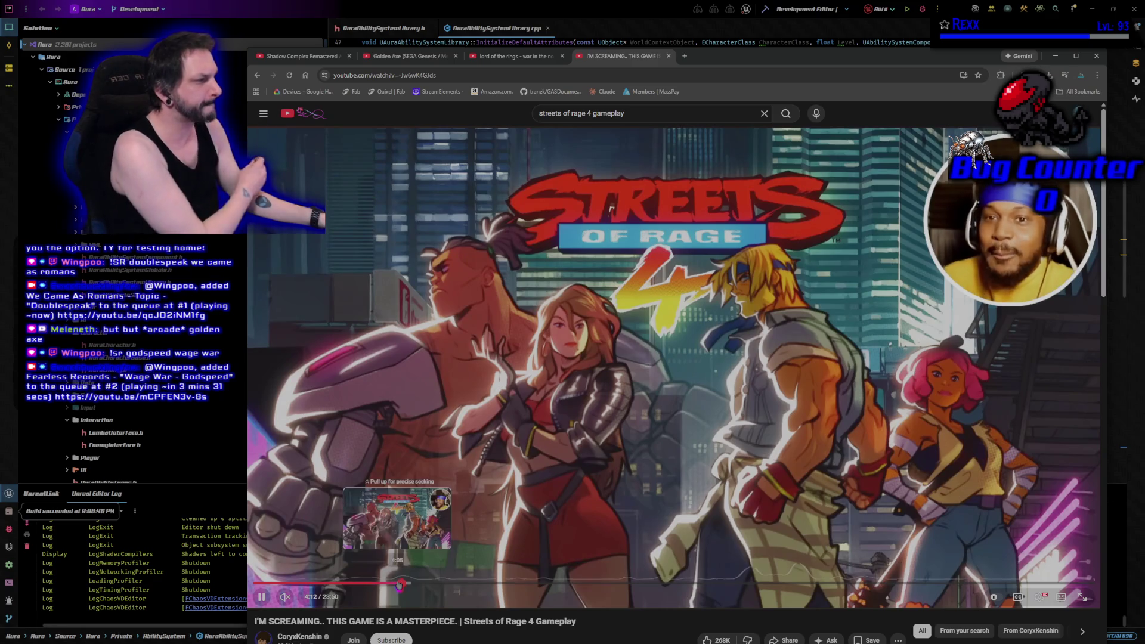
click(455, 584)
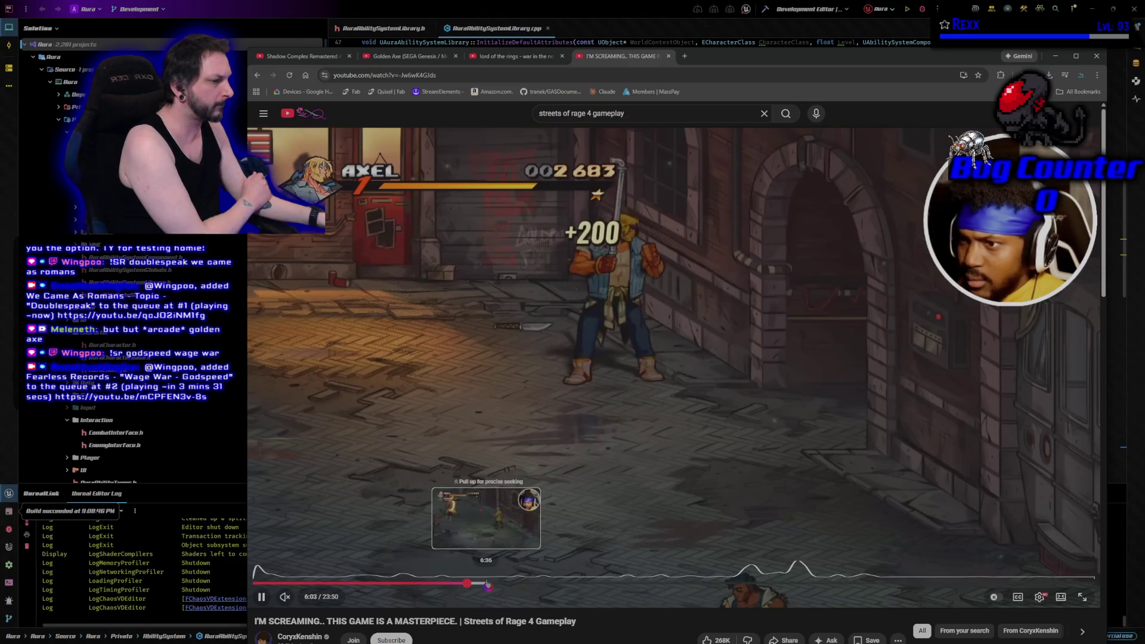
click(487, 583)
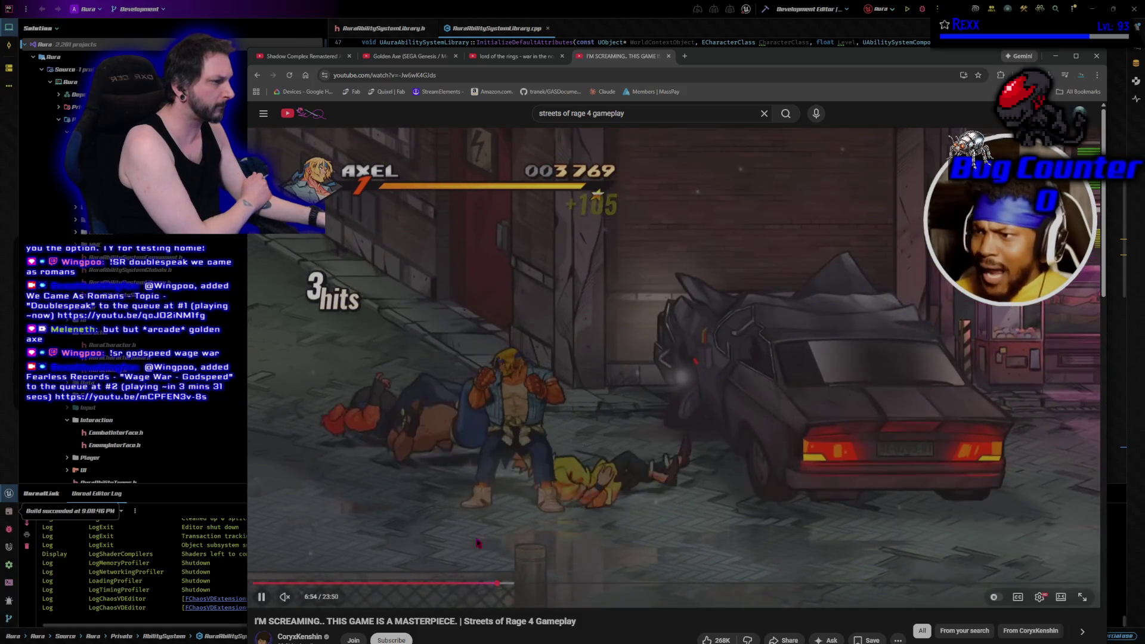
click(452, 355)
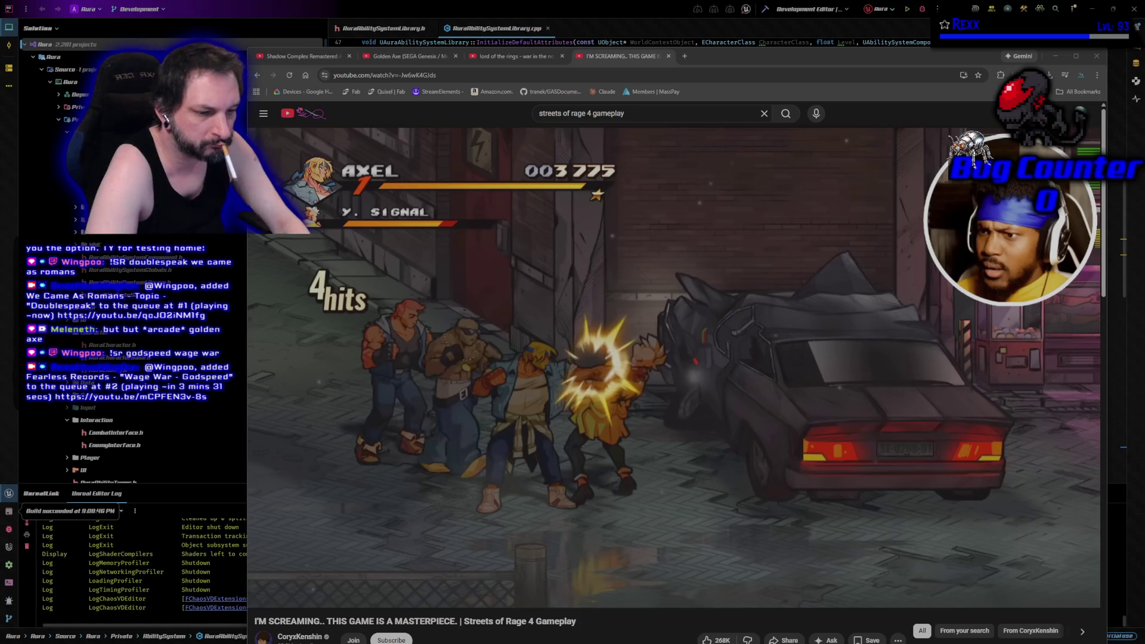
middle_click(612, 64)
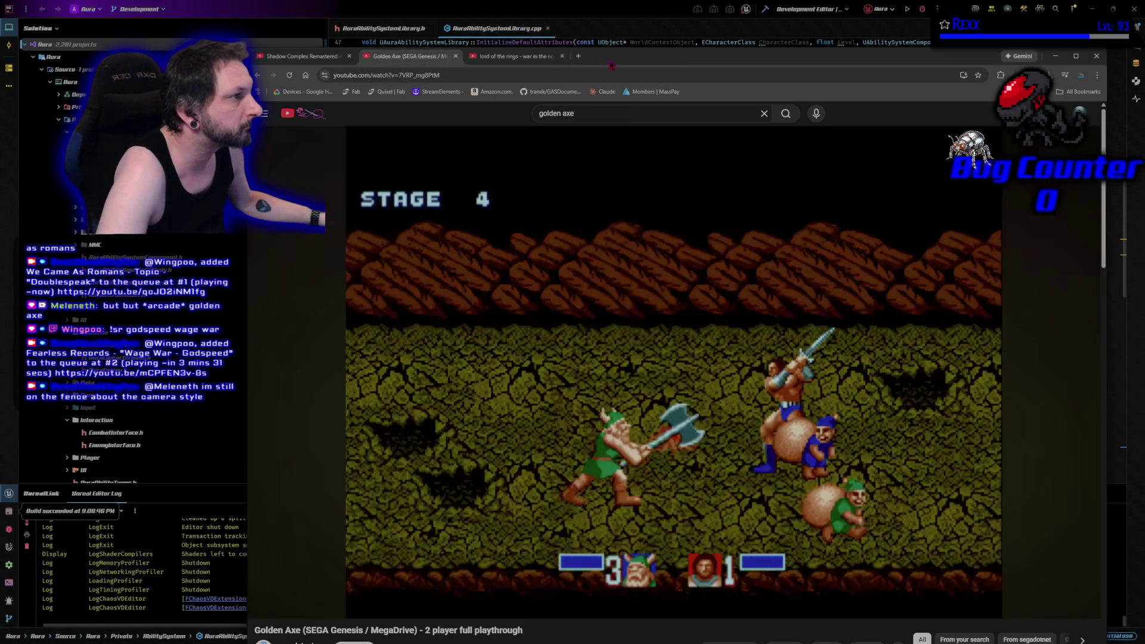
- Close the Shadow Complex video tab, briefly playing and pausing the Lord of the Rings and Golden Axe videos
click(498, 60)
click(650, 370)
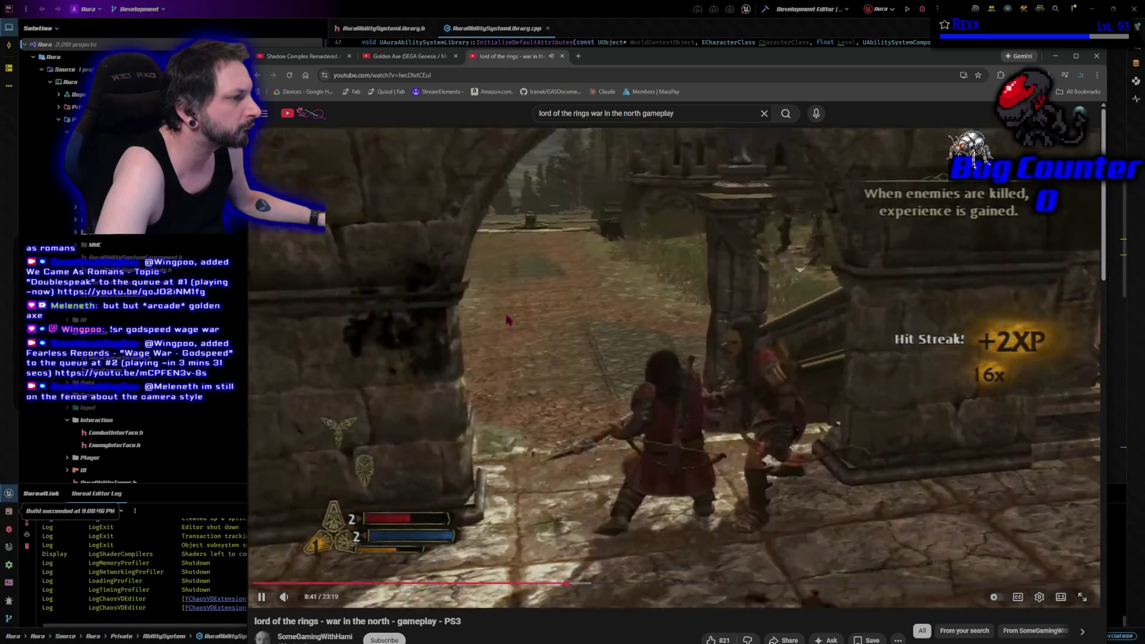
click(561, 391)
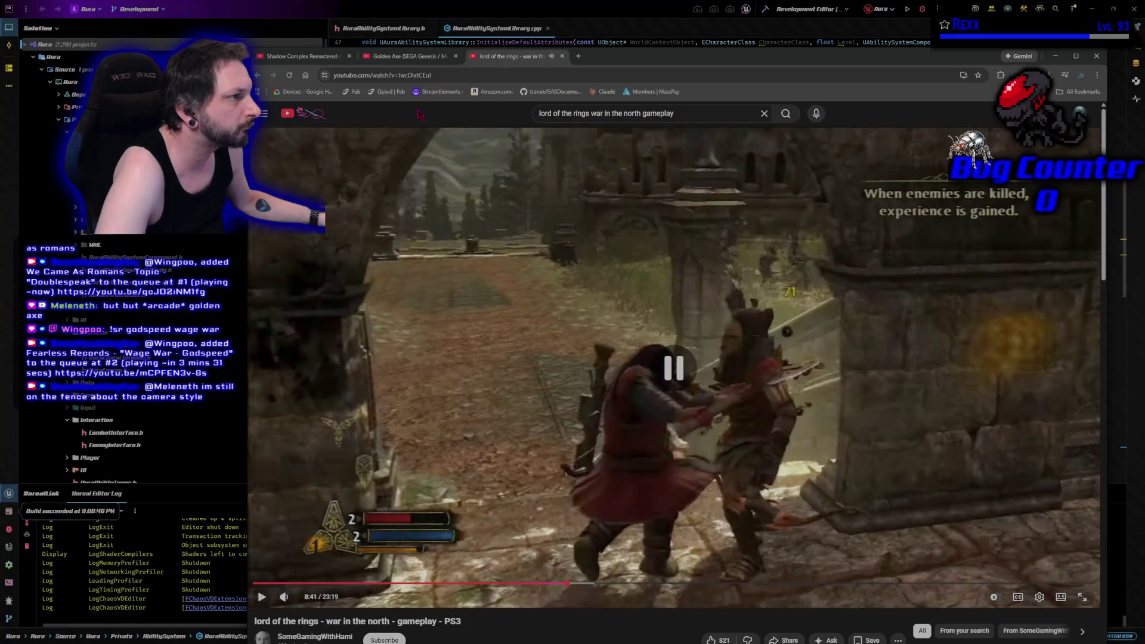
key(ctrl+shift+Tab)
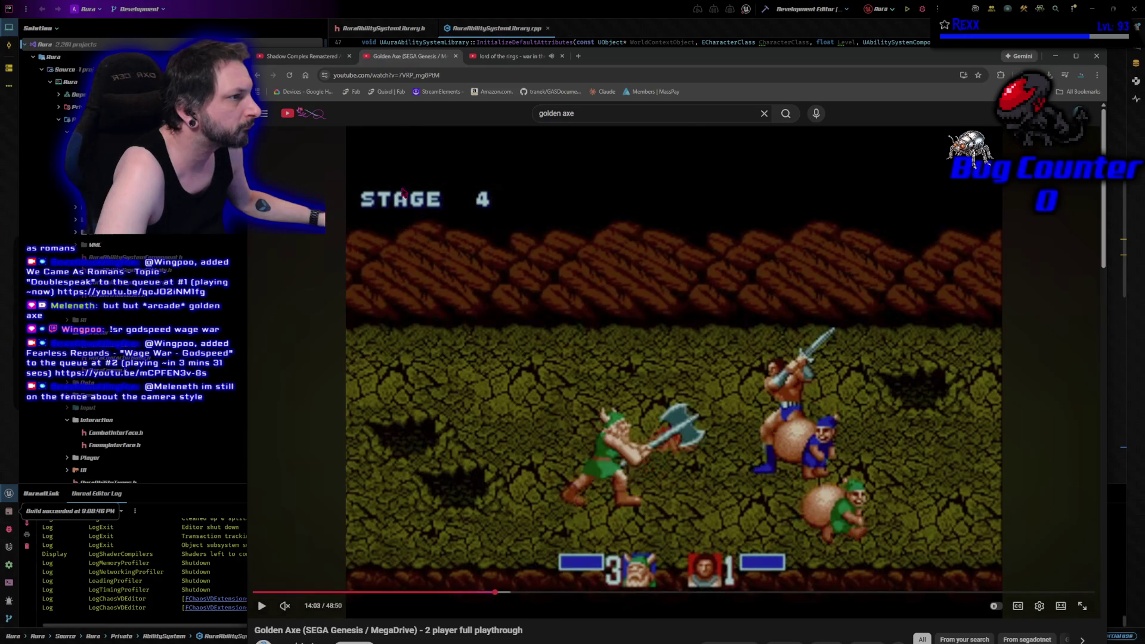
click(349, 56)
click(483, 261)
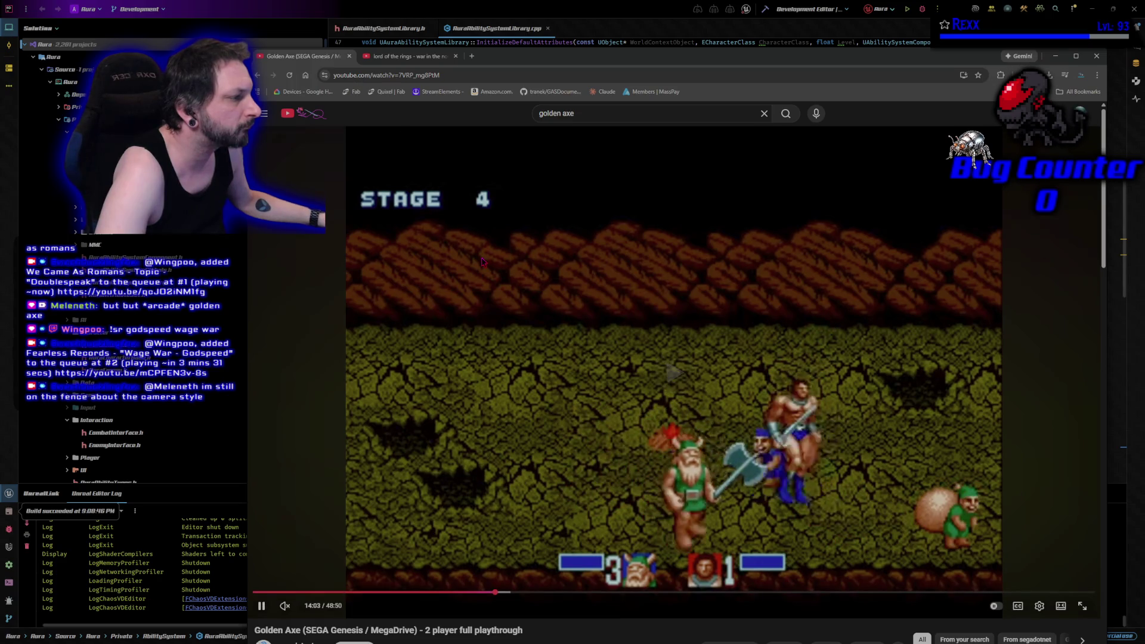
click(483, 261)
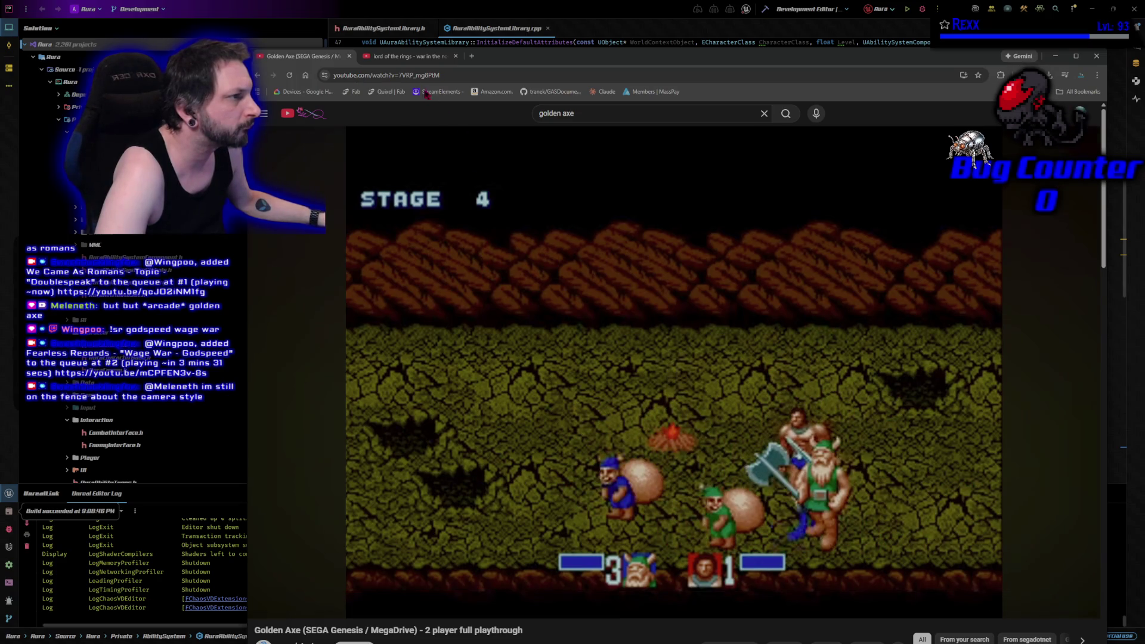
key(ctrl+Tab)
- Back in Rider, close both ability system library files and open AuraDamageGameplayAbility.h
key(alt+Tab)
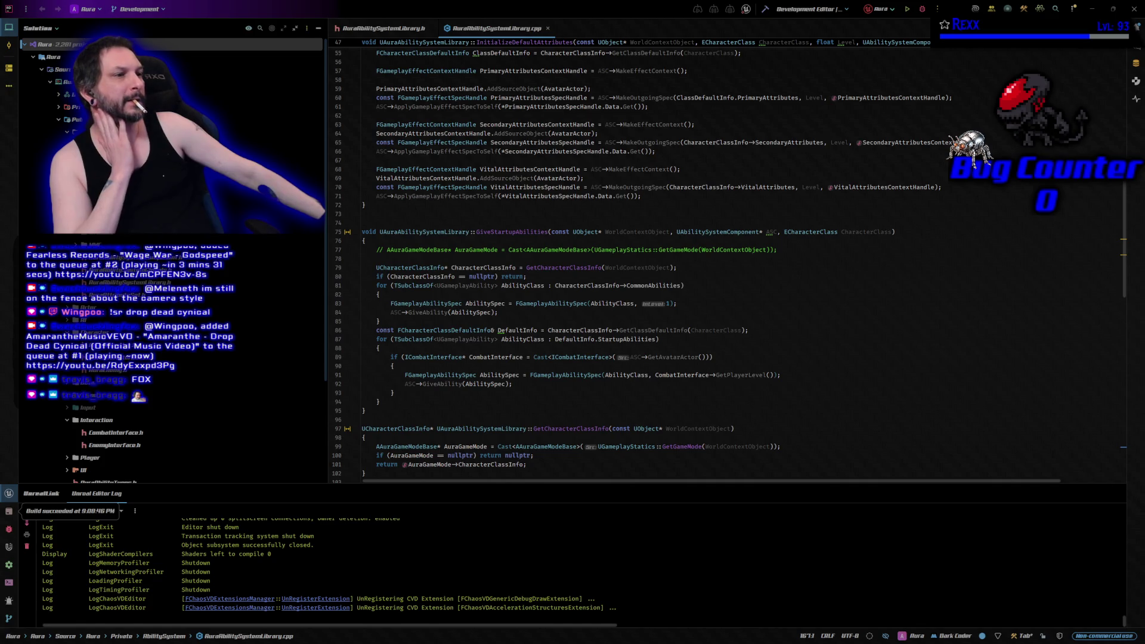
middle_click(361, 29)
middle_click(361, 28)
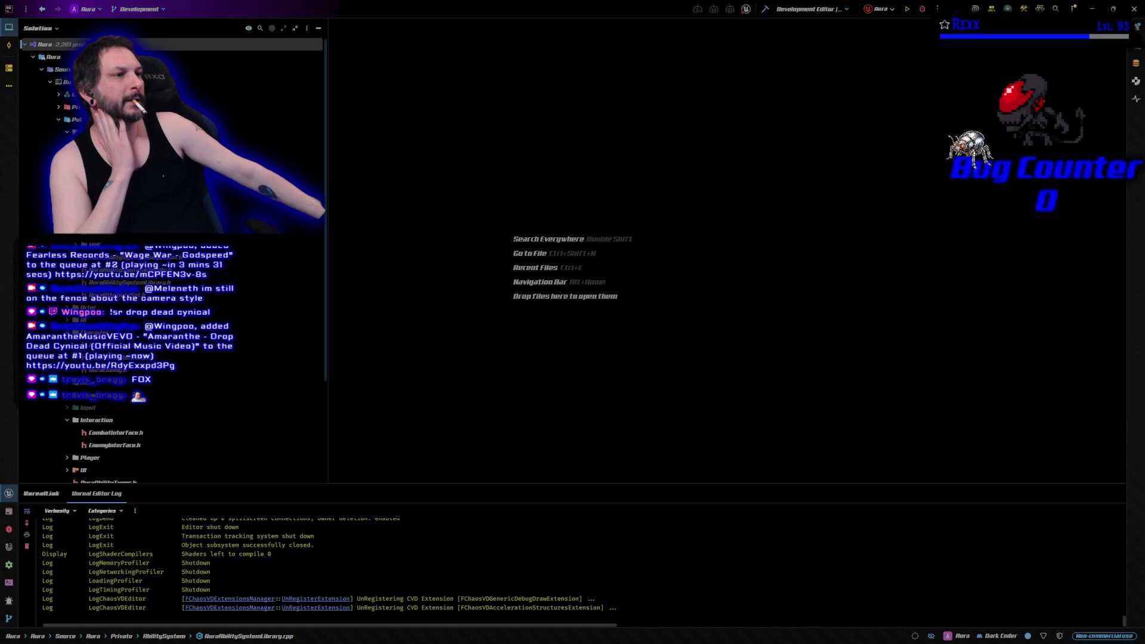
key(Return)
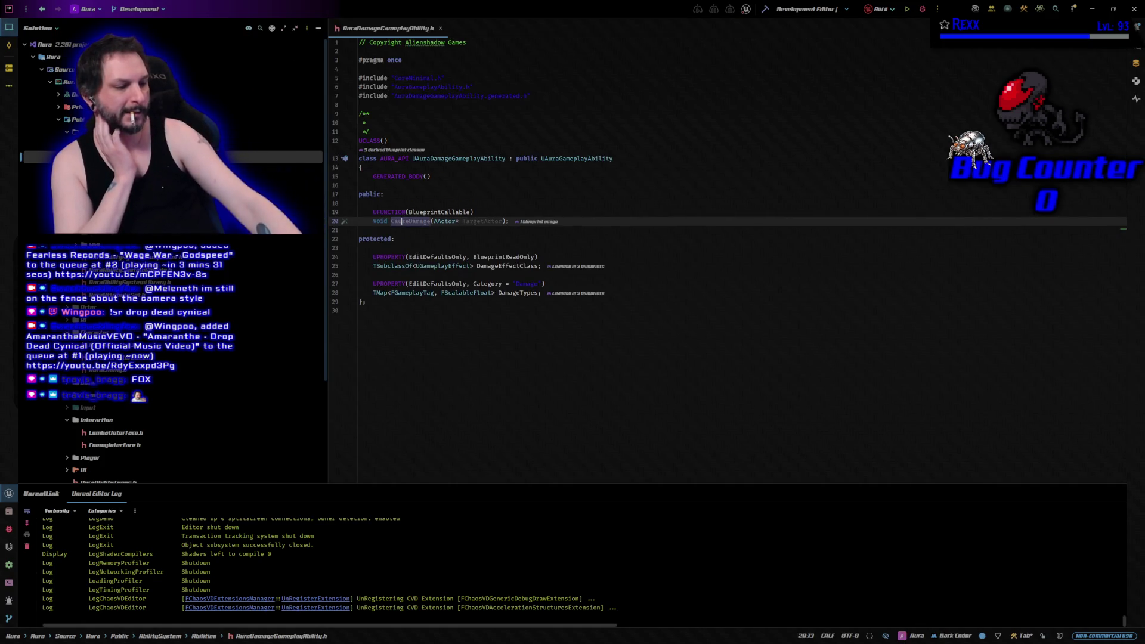
- Bring up the damage ability's .cpp alongside its header and unfold the include lines
key(alt+o)
key(alt+o)
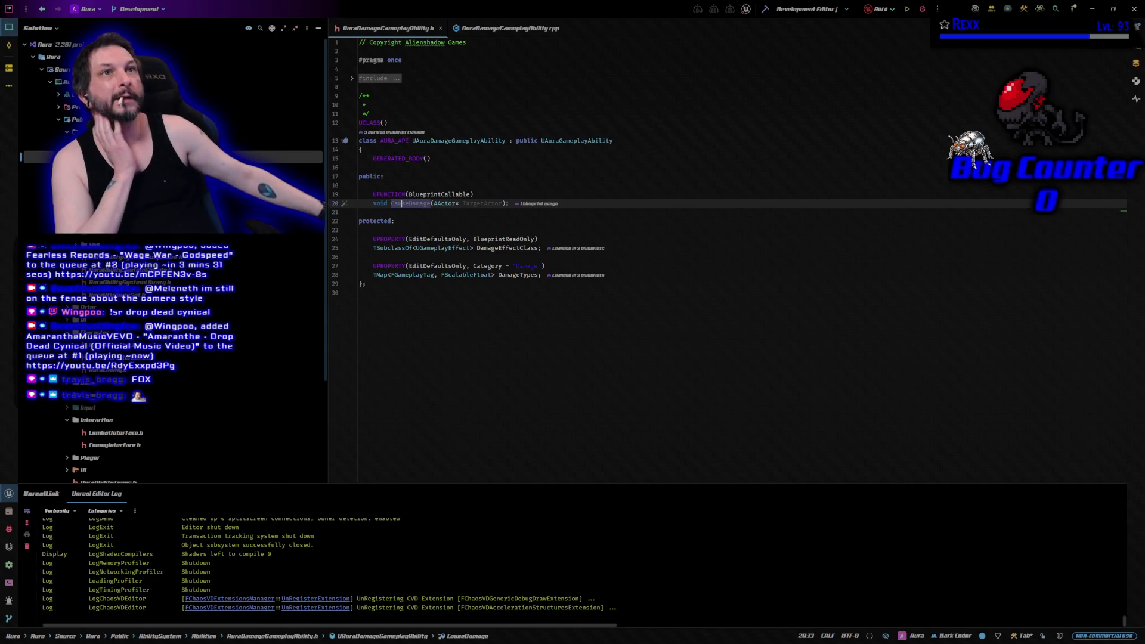
click(352, 78)
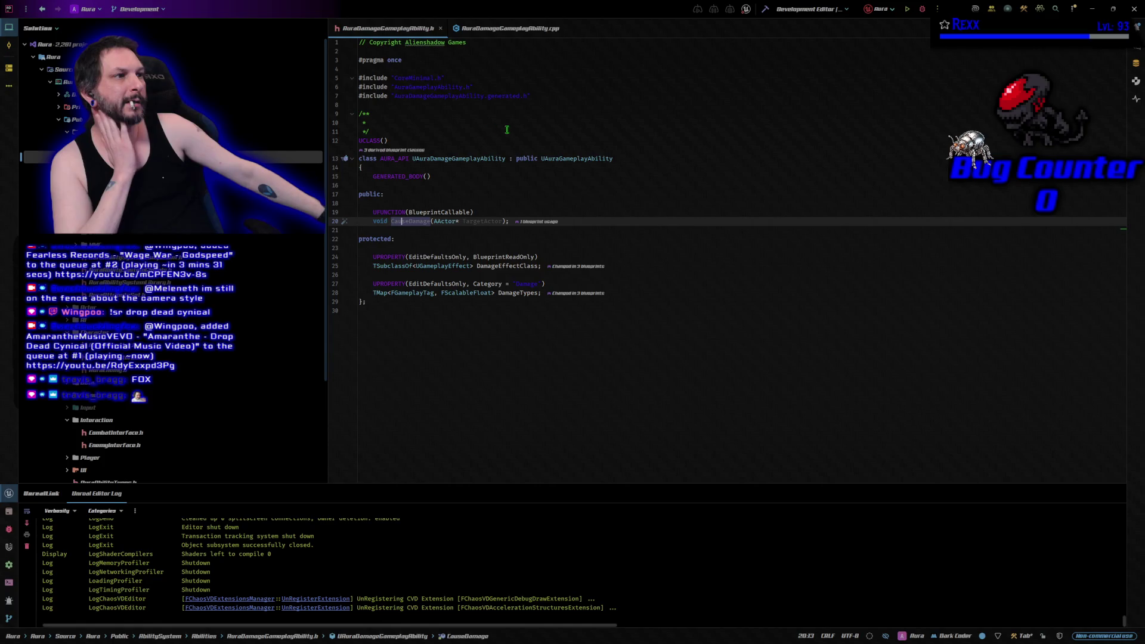
click(517, 88)
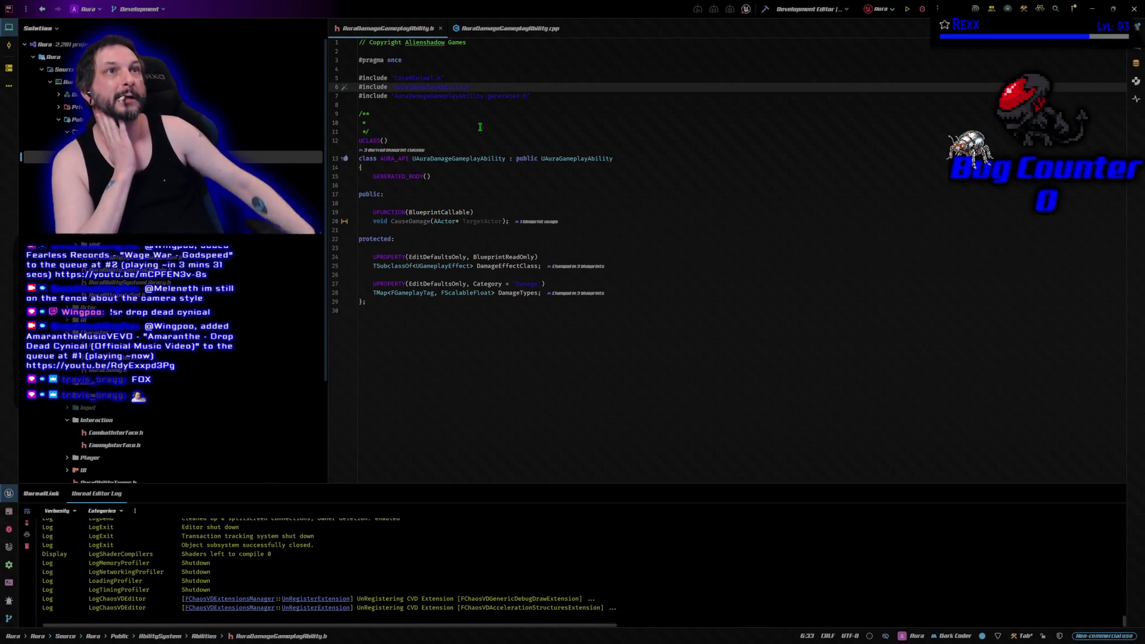
- Add #include "Interaction/CombatInterface.h" below the AuraGameplayAbility.h include
key(Return)
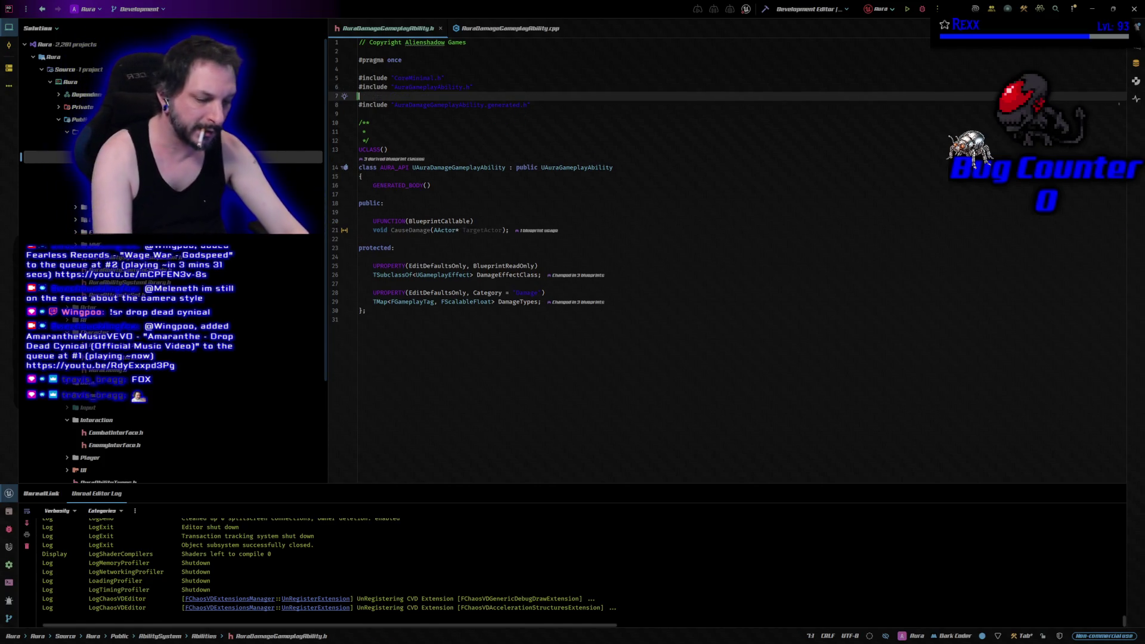
text(include )
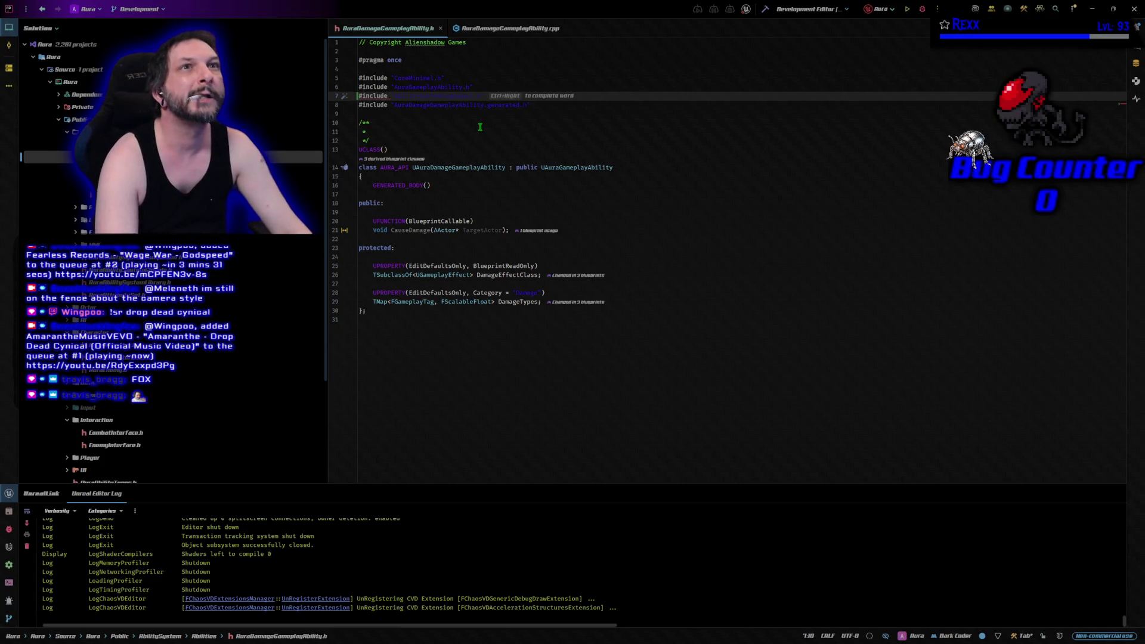
text(Inter)
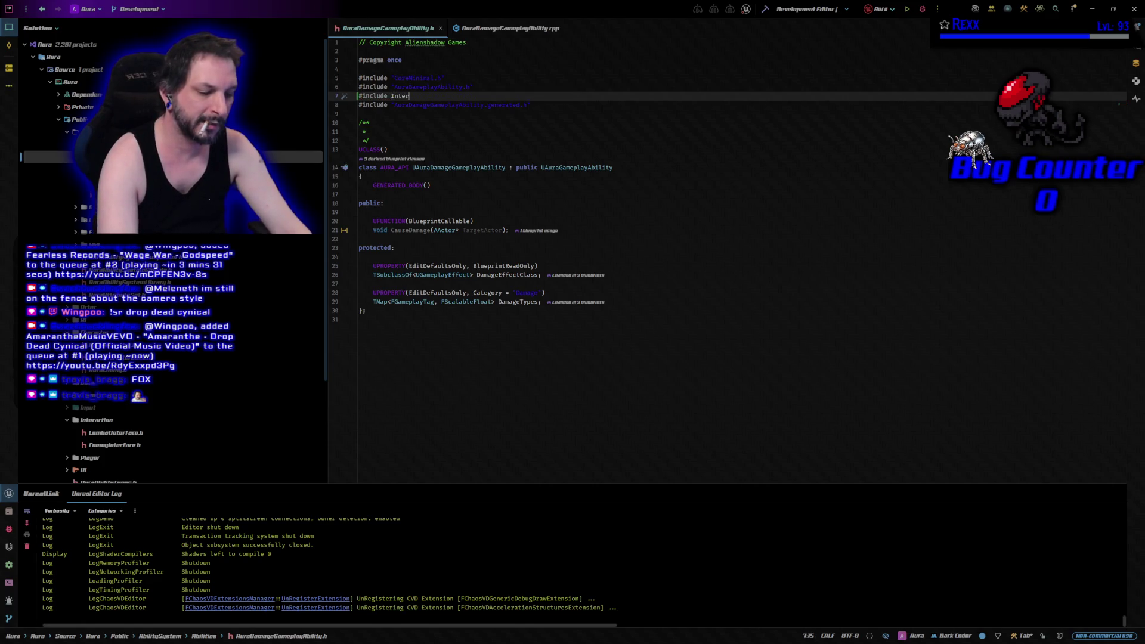
text(action)
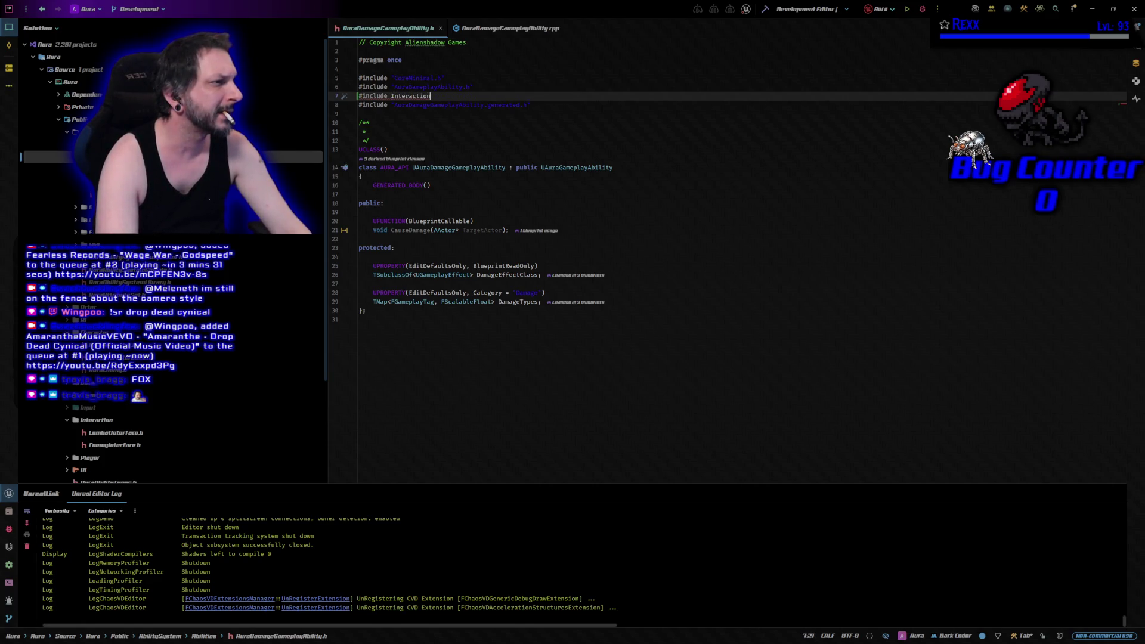
text(/)
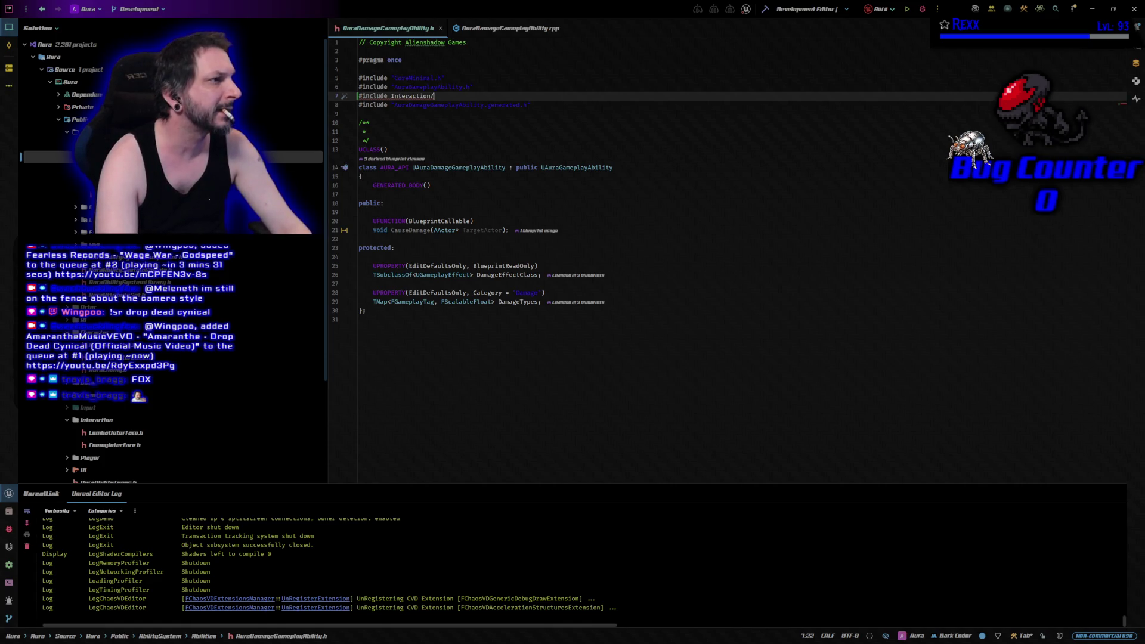
key(BackSpace)
key(BackSpace)
key(BackSpace)
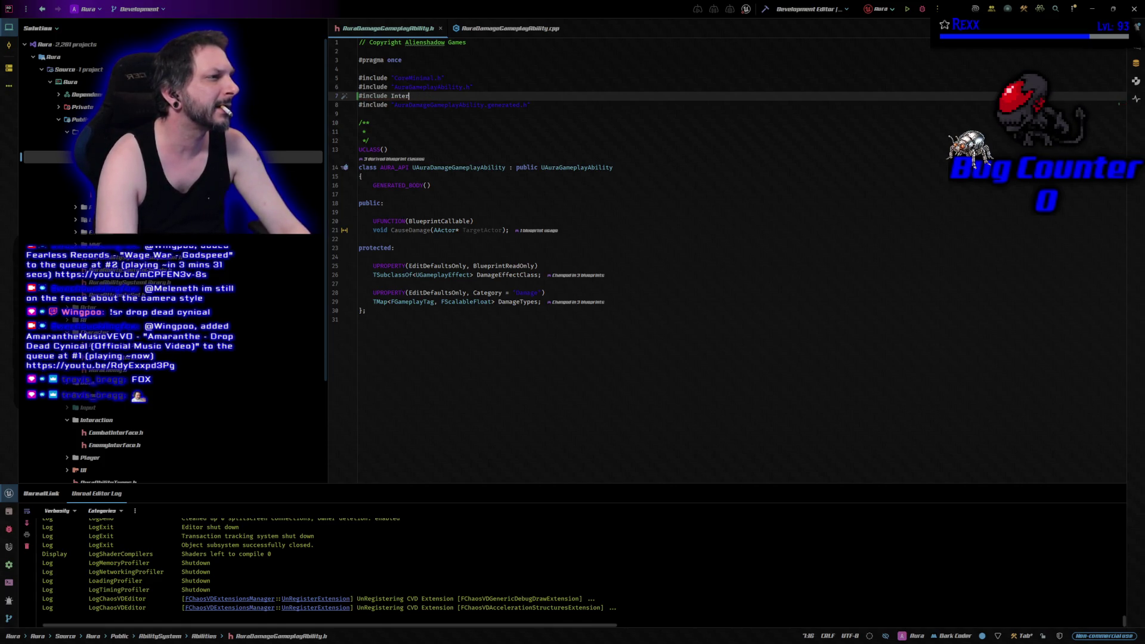
key(BackSpace)
key(BackSpace)
key(BackSpace)
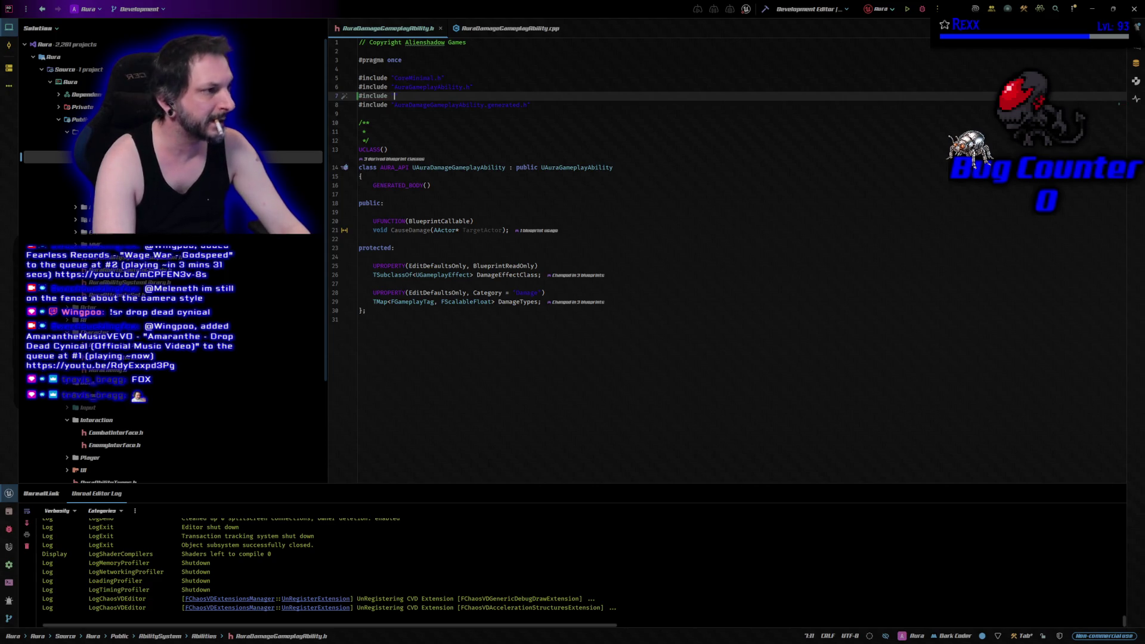
text("Int)
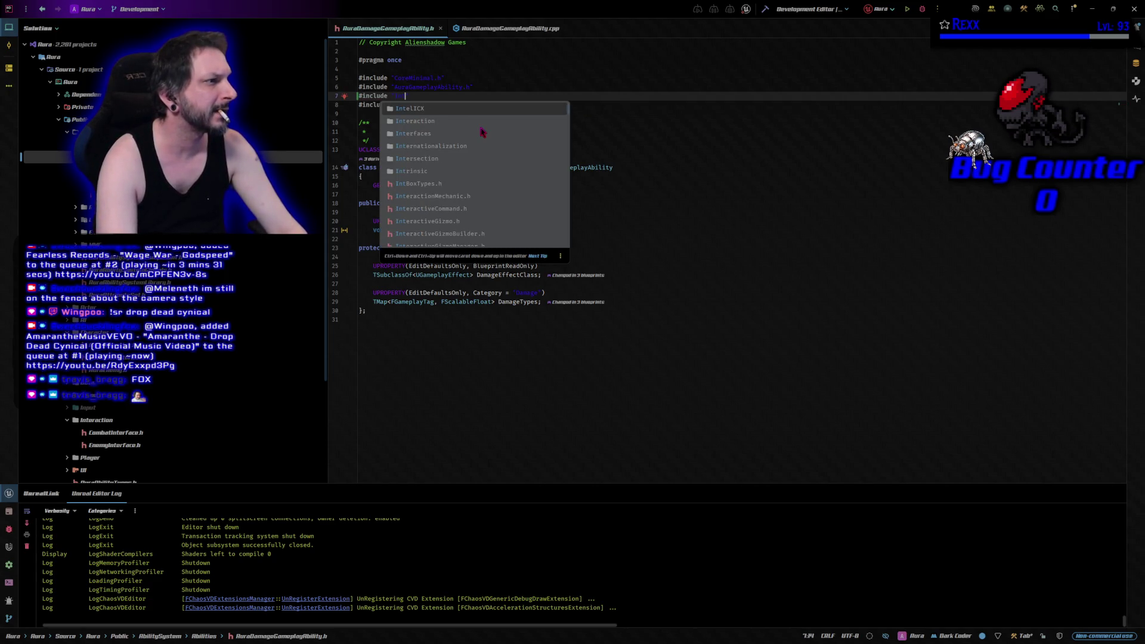
key(Down)
key(Return)
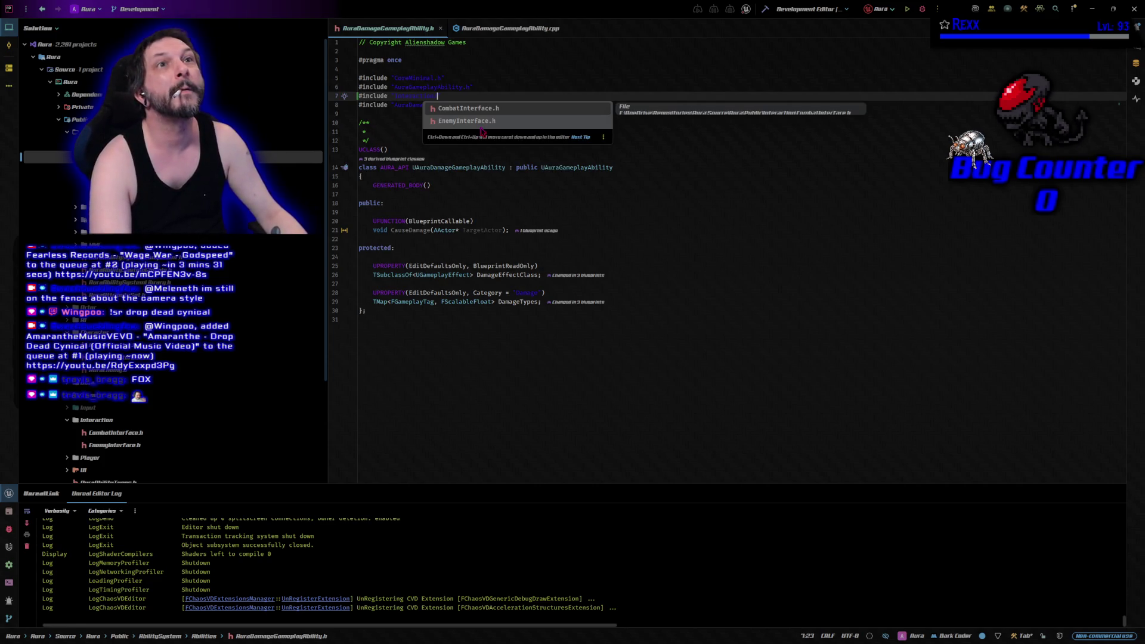
key(Return)
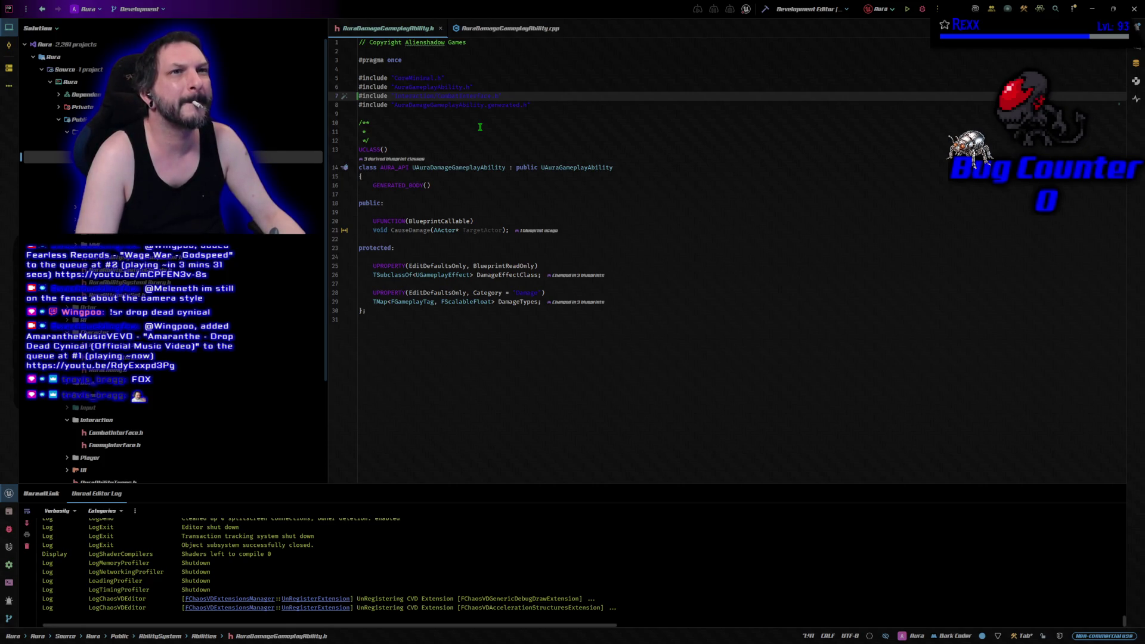
key(Down)
key(Down)
key(Down)
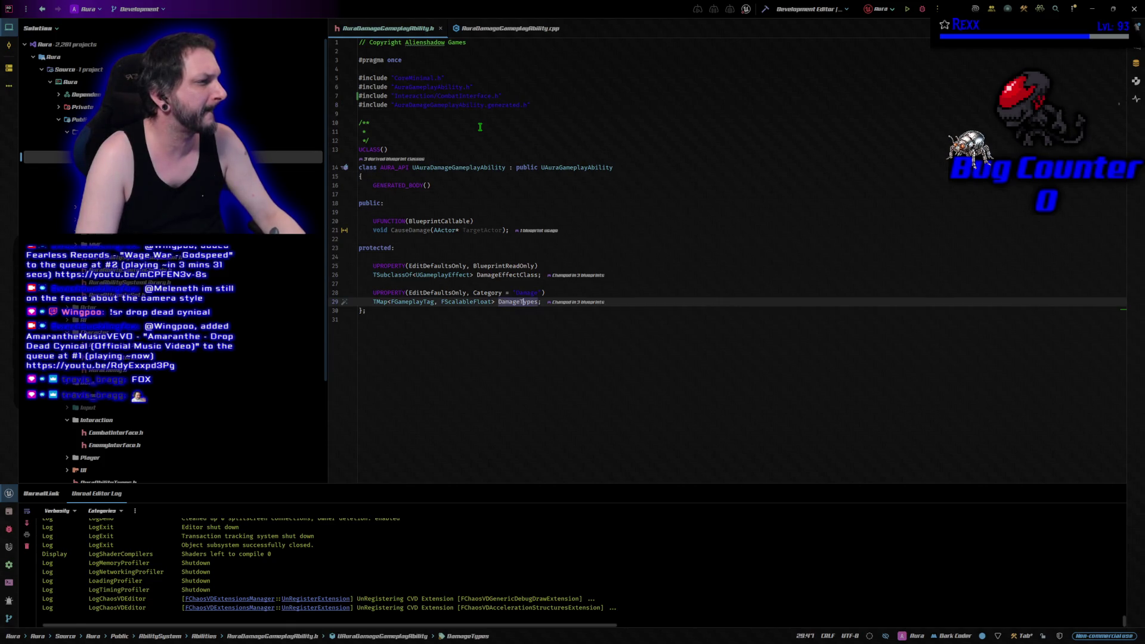
key(End)
- Add a UFUNCTION(BlueprintPure) specifier below the DamageTypes map
key(Return)
key(Return)
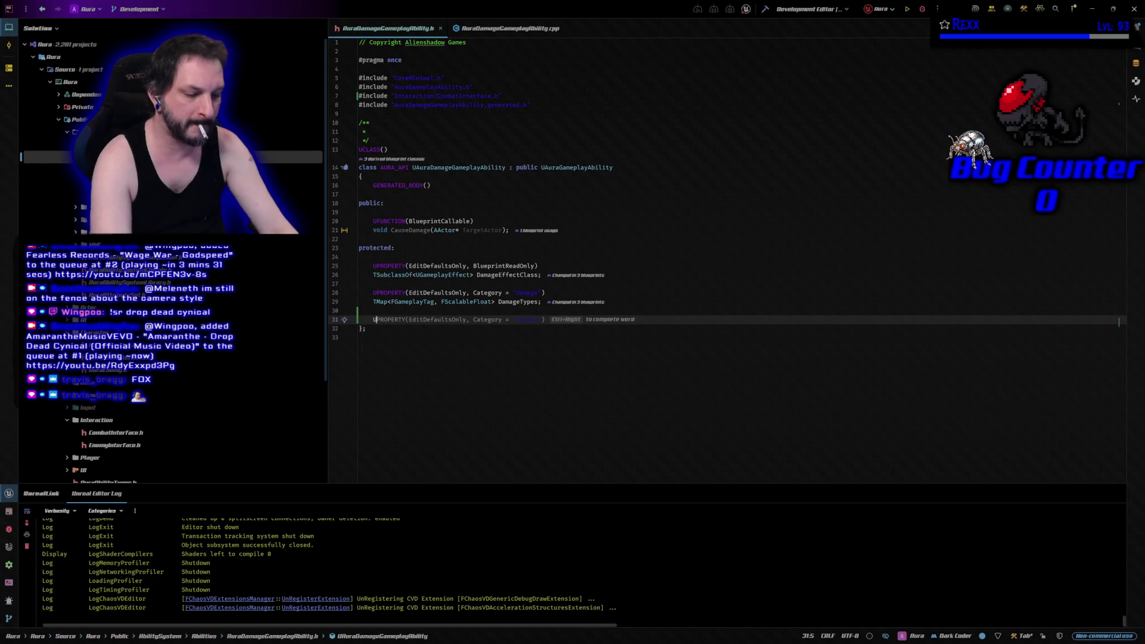
text(UF)
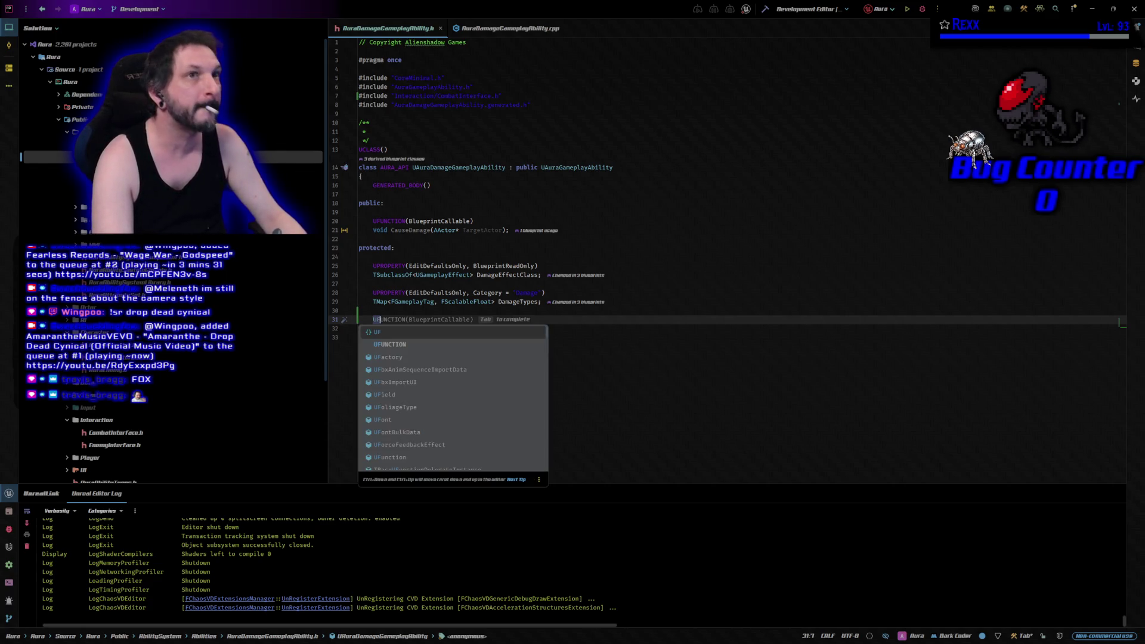
key(Tab)
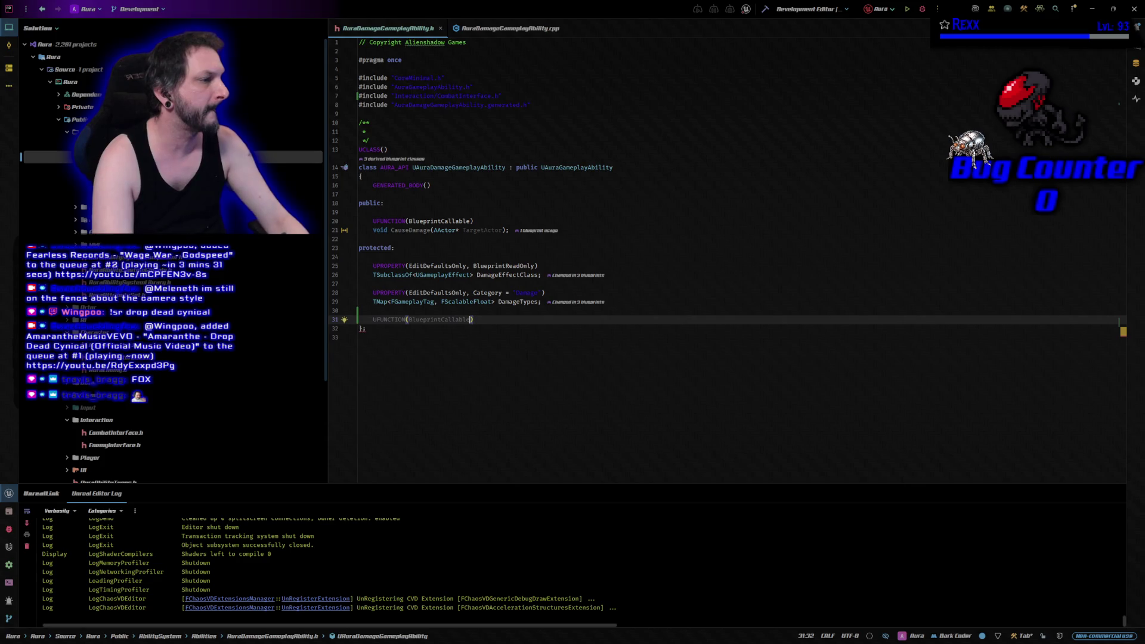
key(BackSpace)
key(BackSpace)
key(BackSpace)
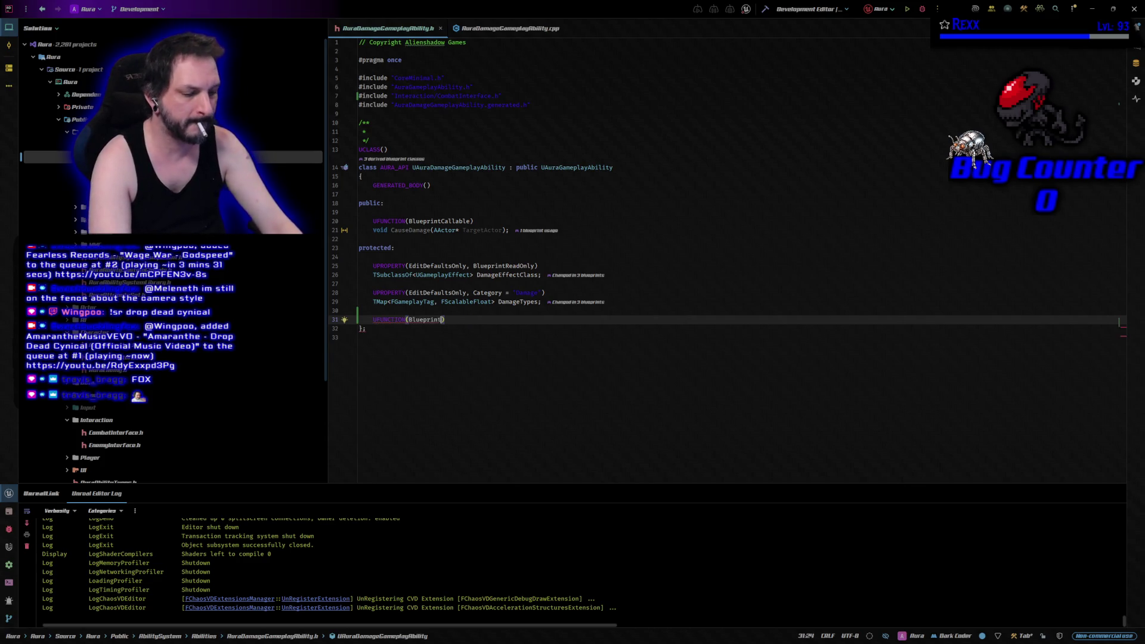
text(Pure)
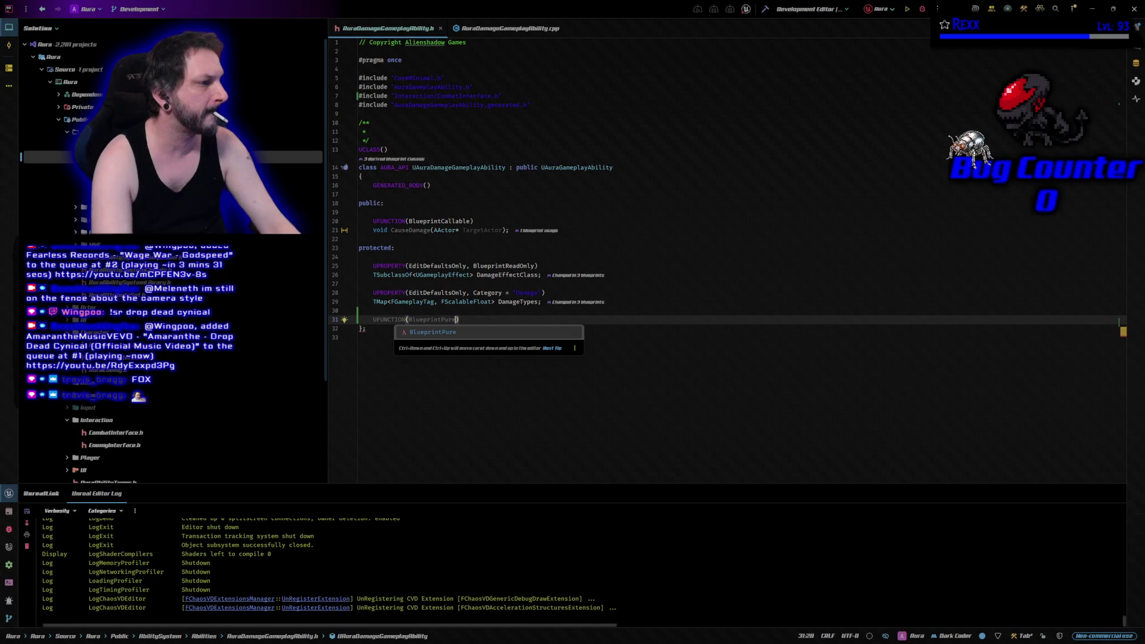
key(Escape)
- Declare FTaggedMontage GetRandomTaggedMontageFromArray(const TArray<FTaggedMontage>& TaggedMontages) const;
key(End)
key(Return)
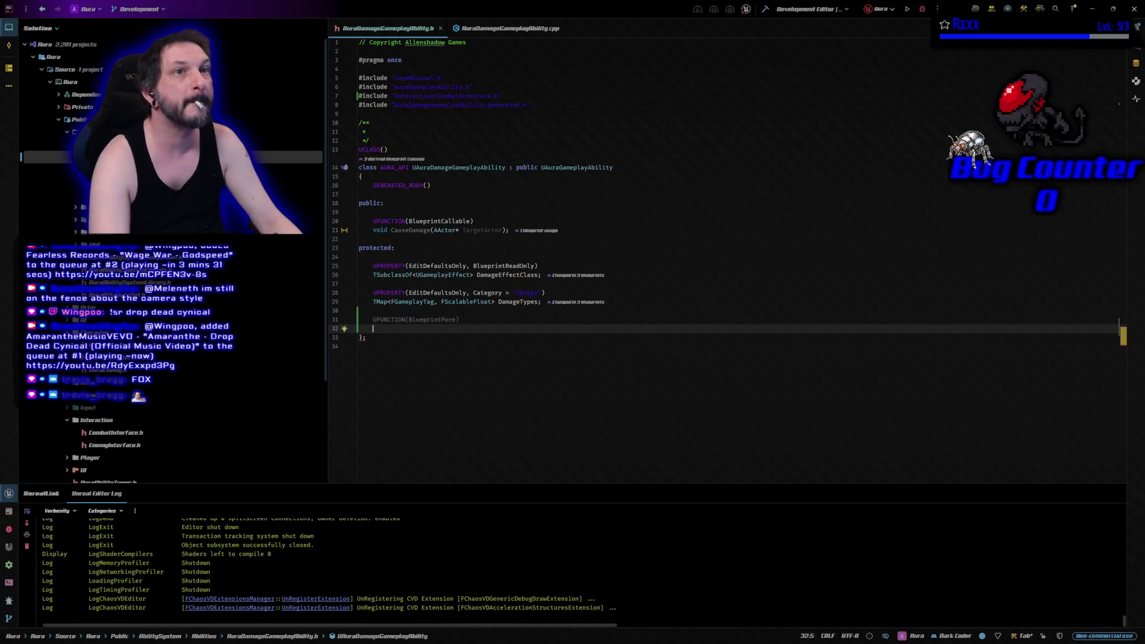
text(FTaggedMontage)
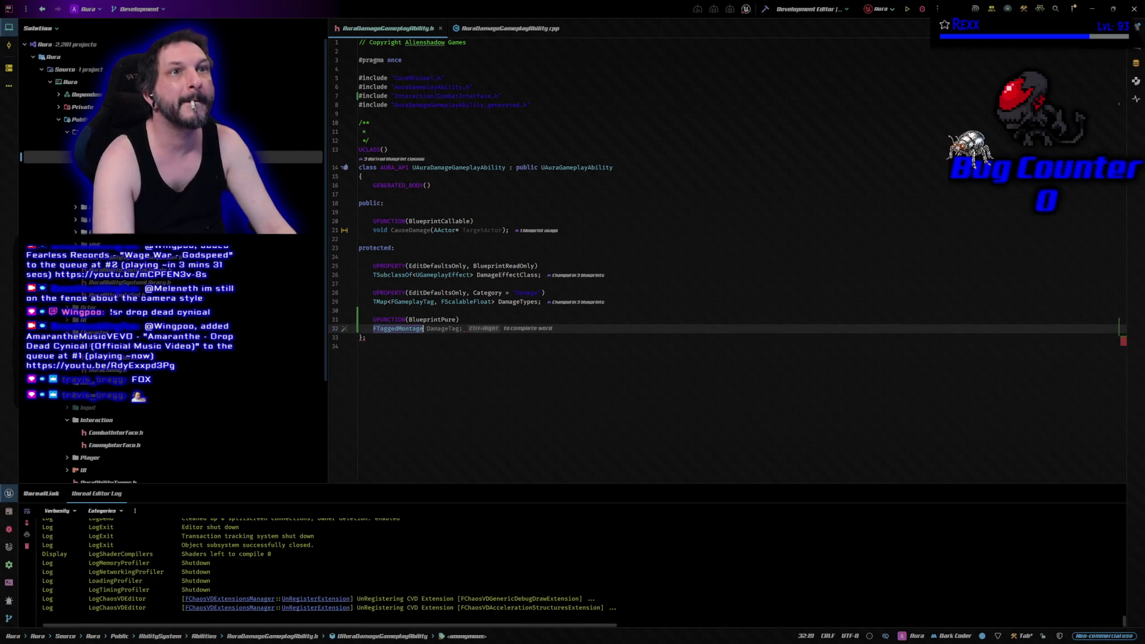
text( G)
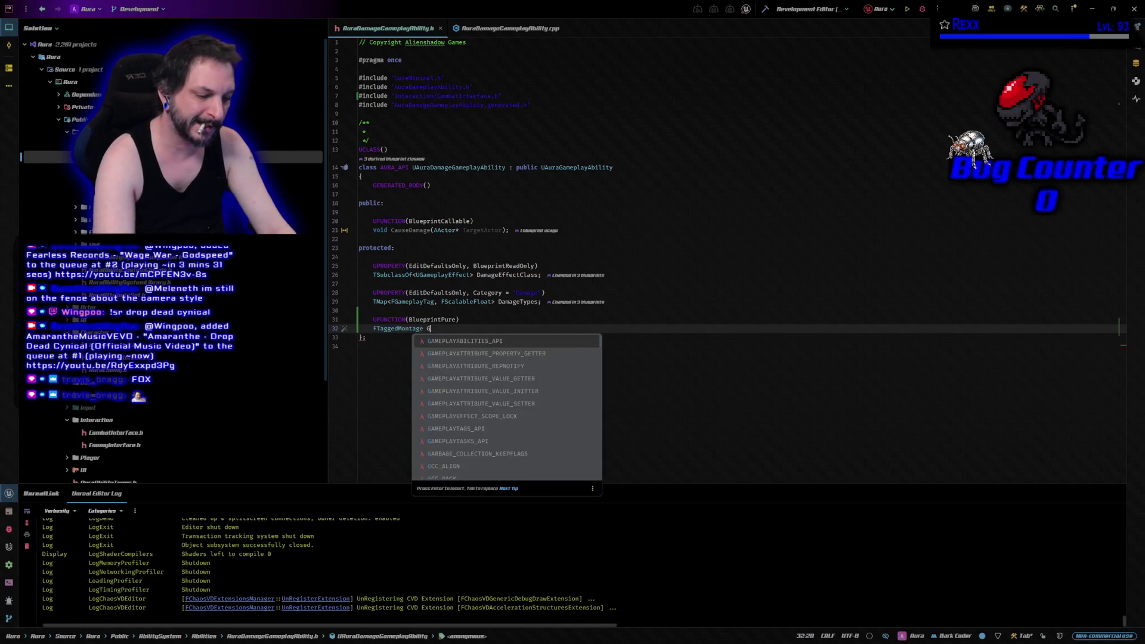
text(etRandom)
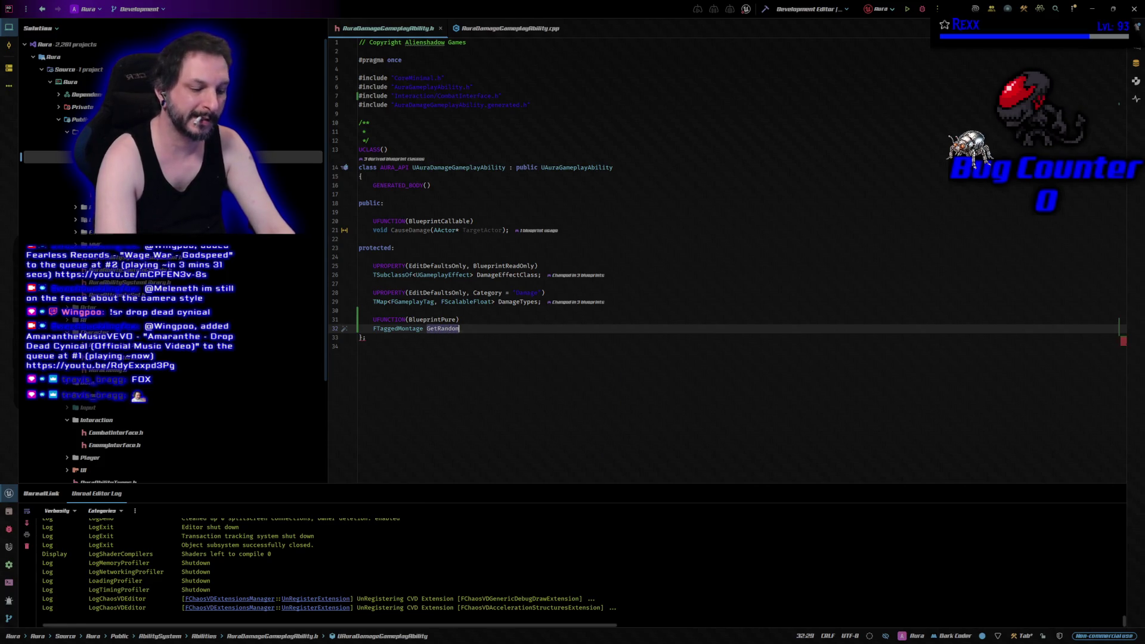
text(TaggedMonta)
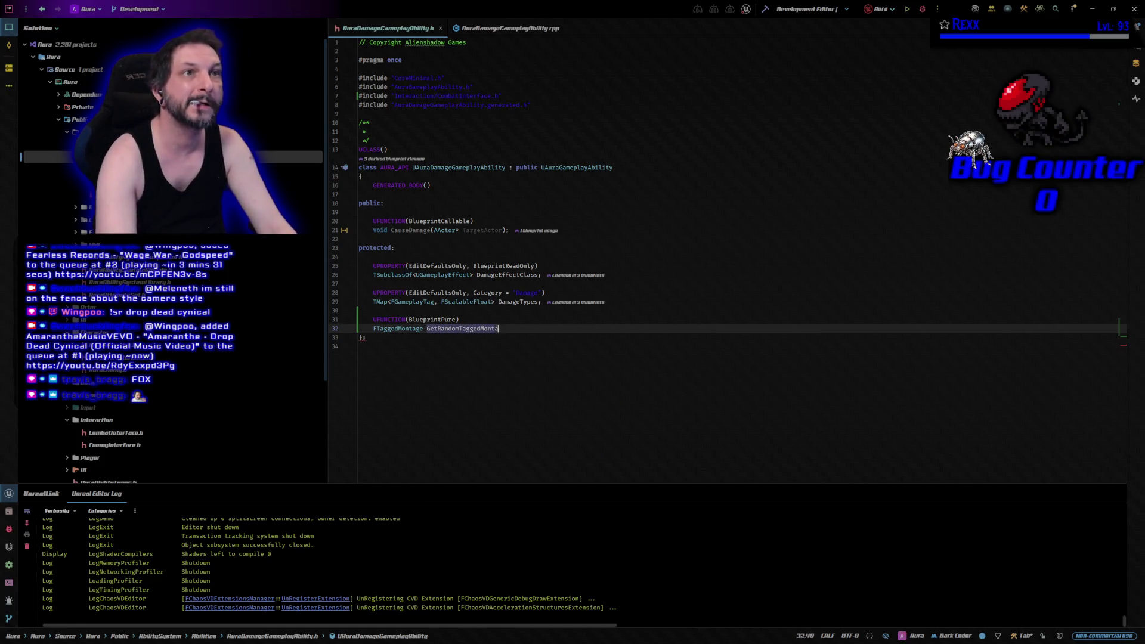
text(geFromA)
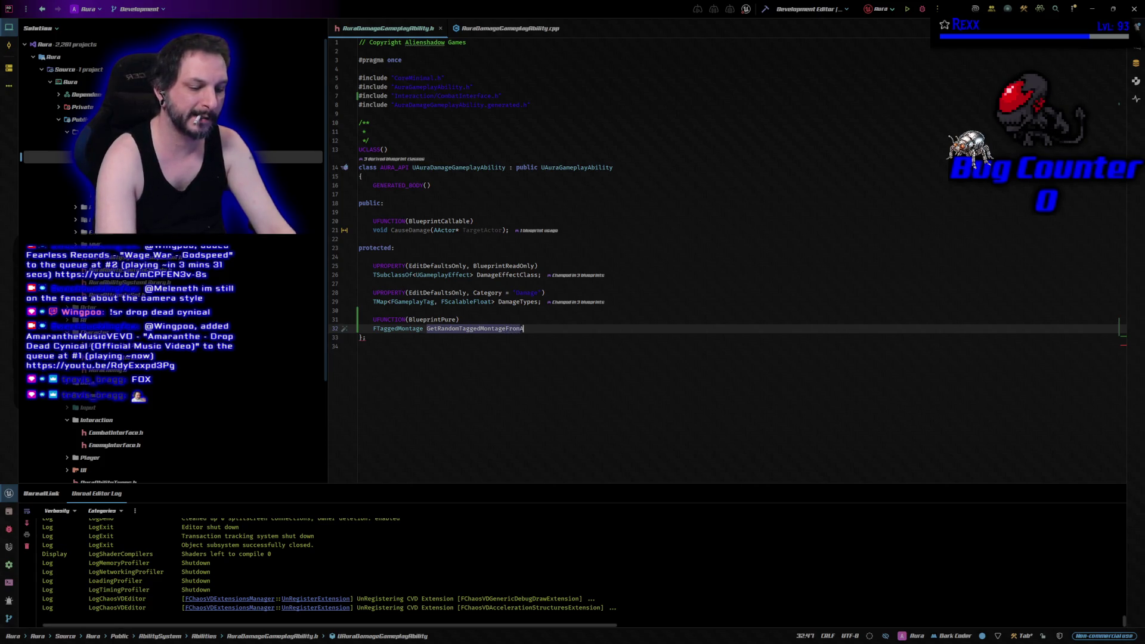
text(rray)
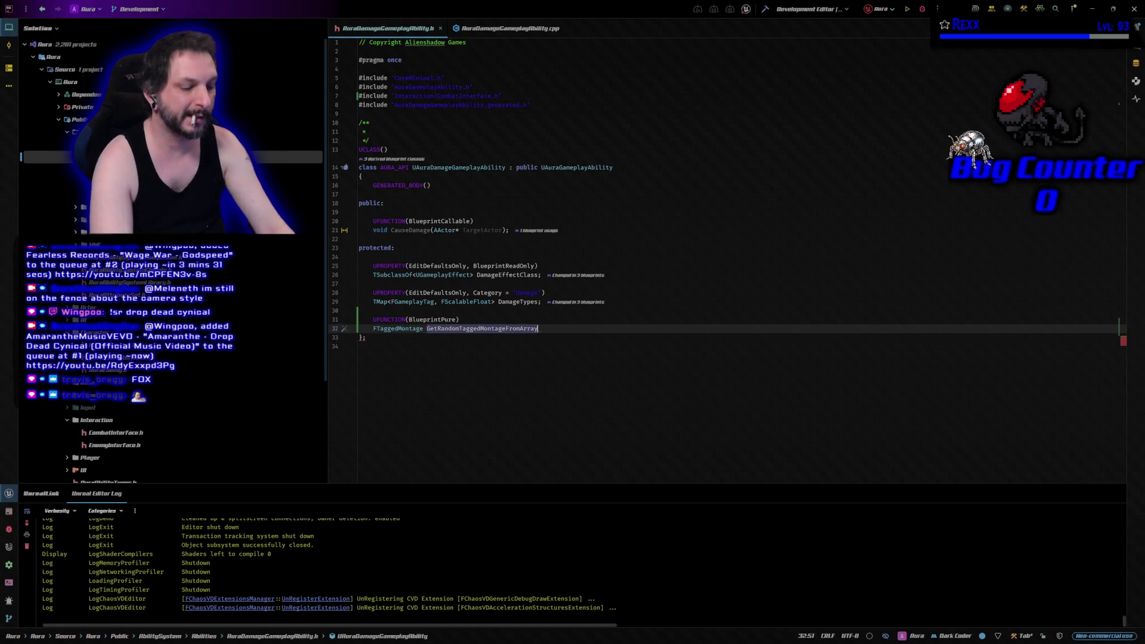
text((coi)
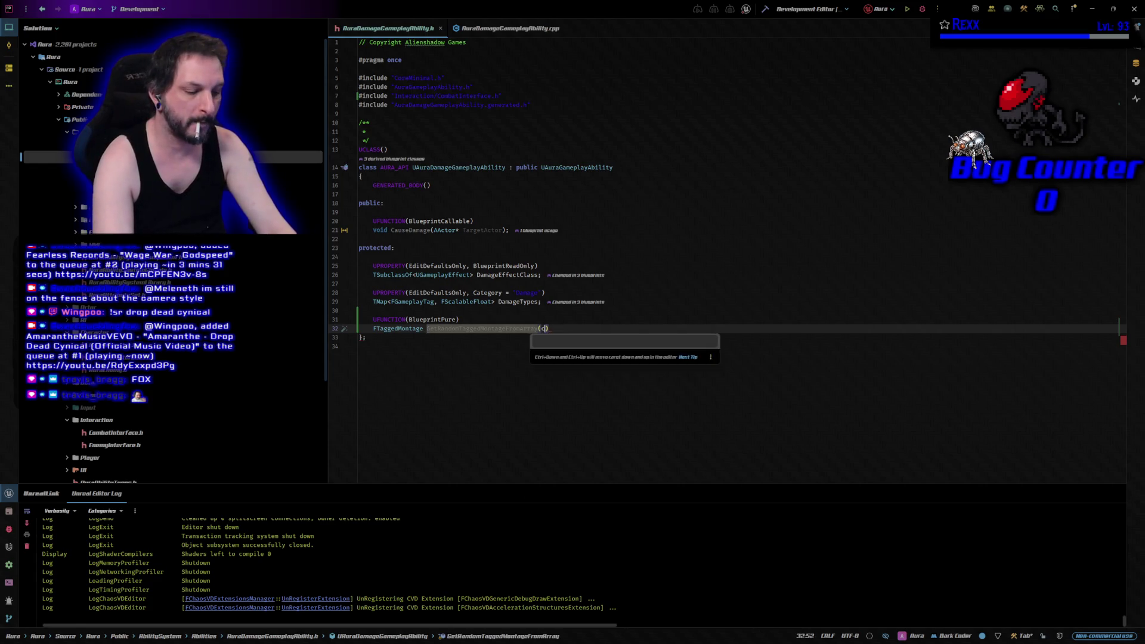
key(BackSpace)
text(nst)
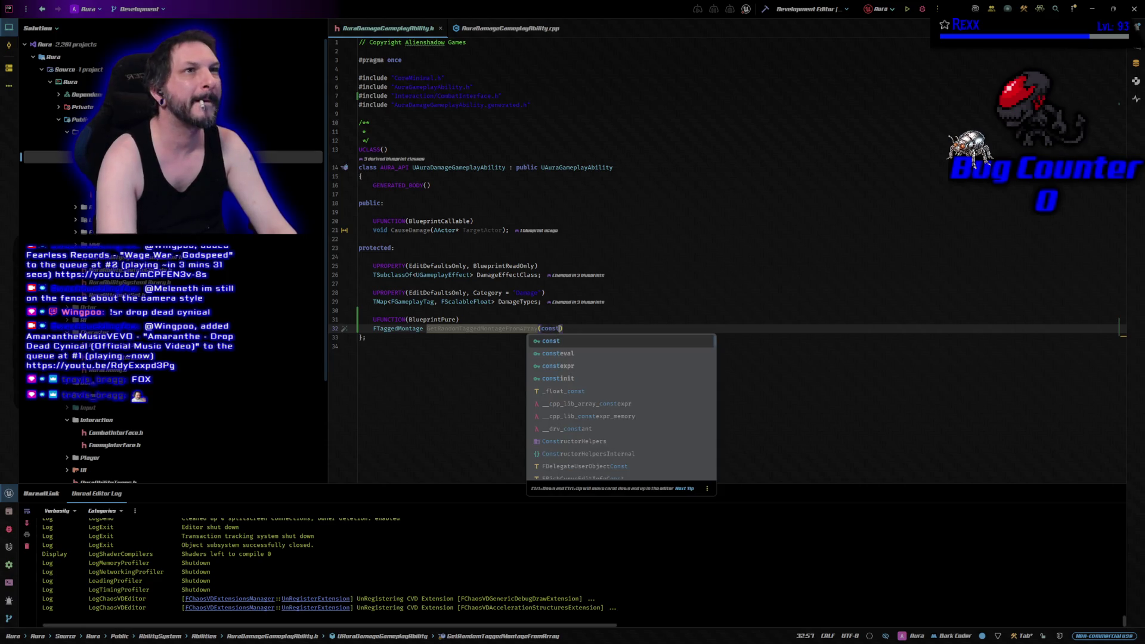
text( TArray<>)
key(Tab)
text(FTagg)
key(Tab)
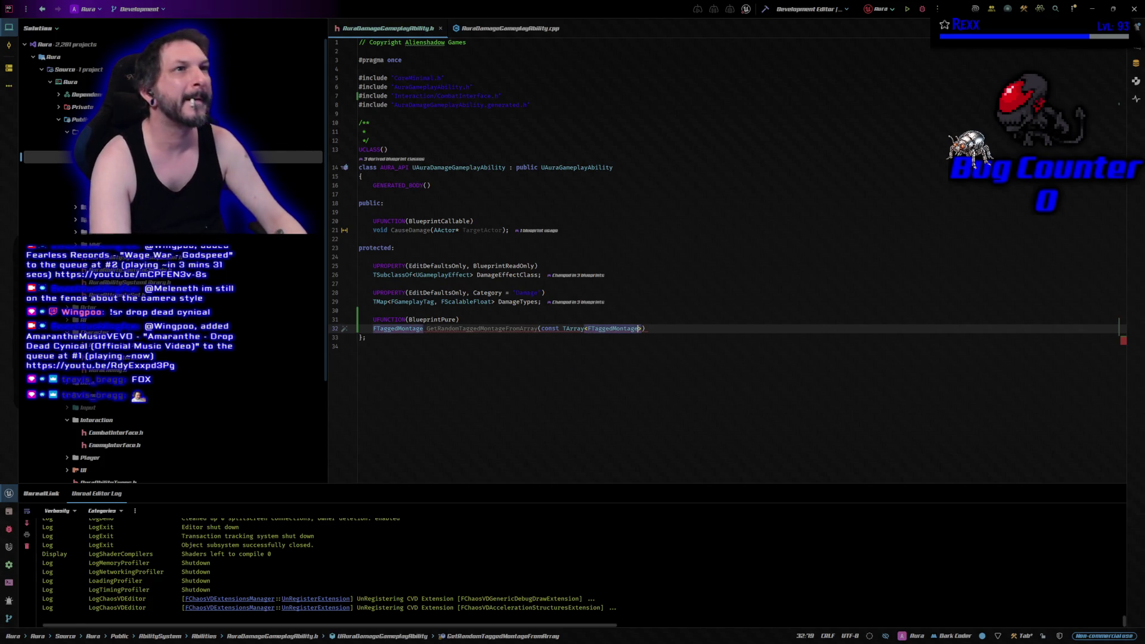
text(>& )
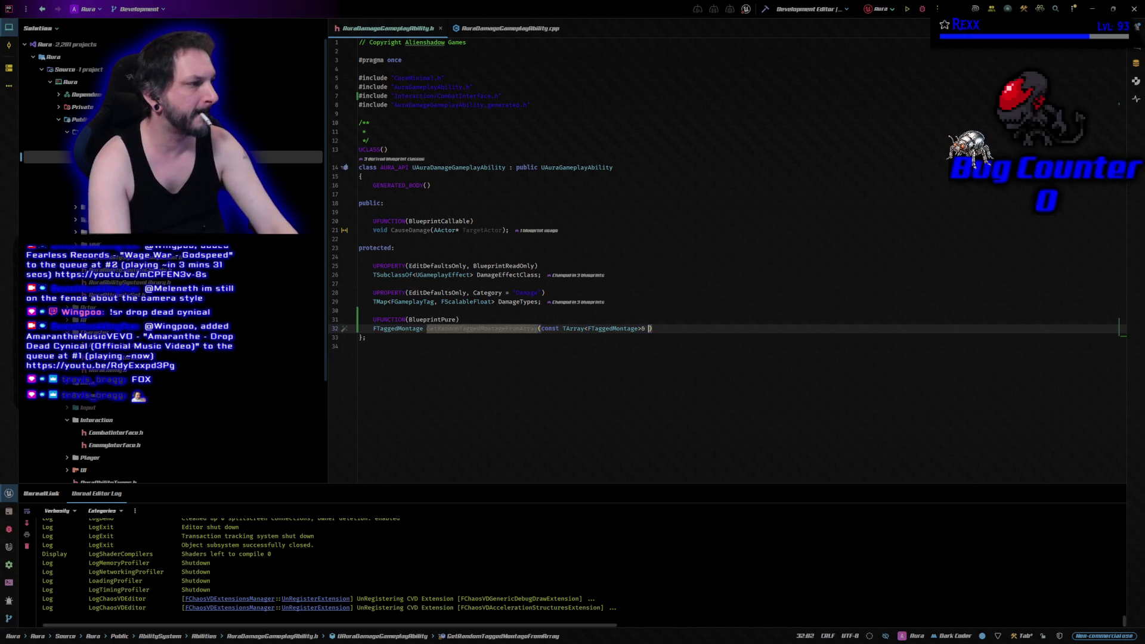
text(M)
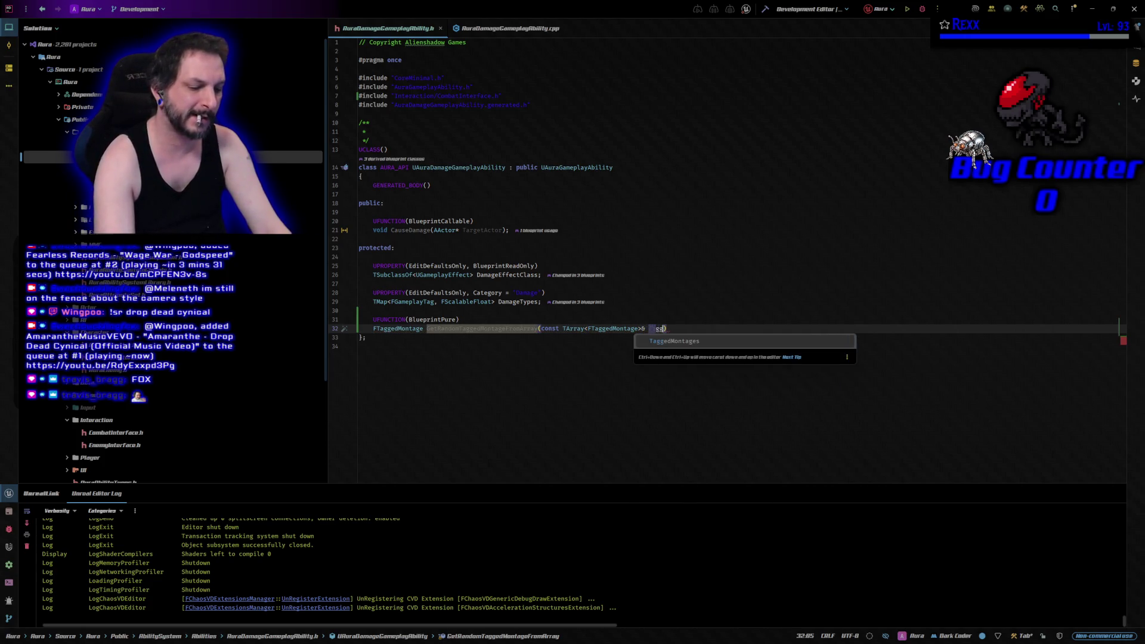
key(Return)
key(BackSpace)
key(BackSpace)
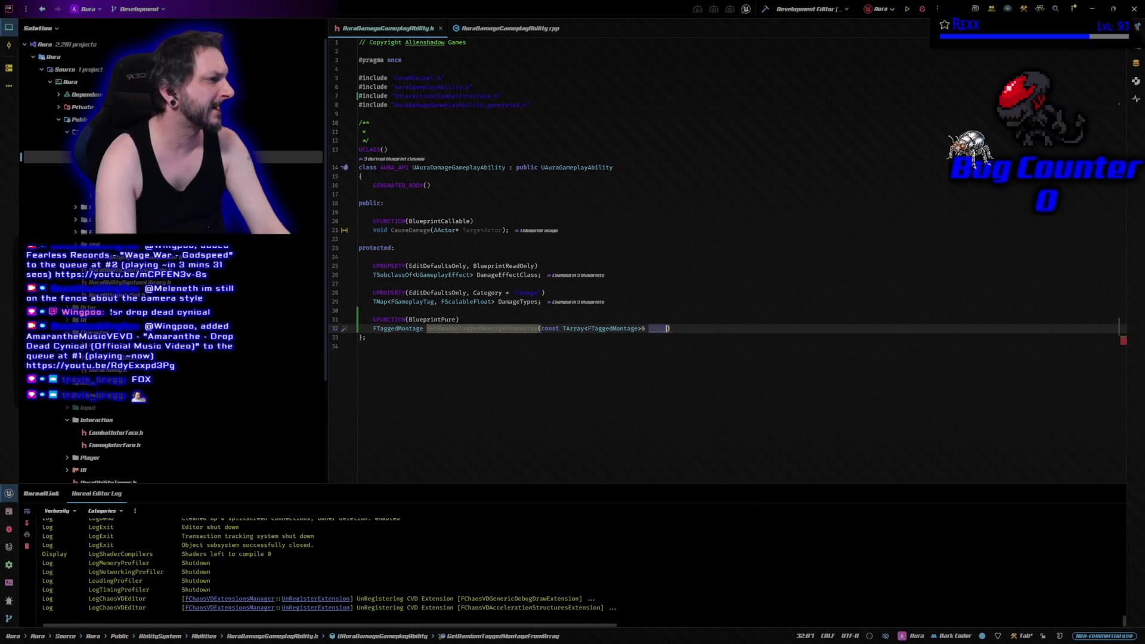
text(d)
key(Down)
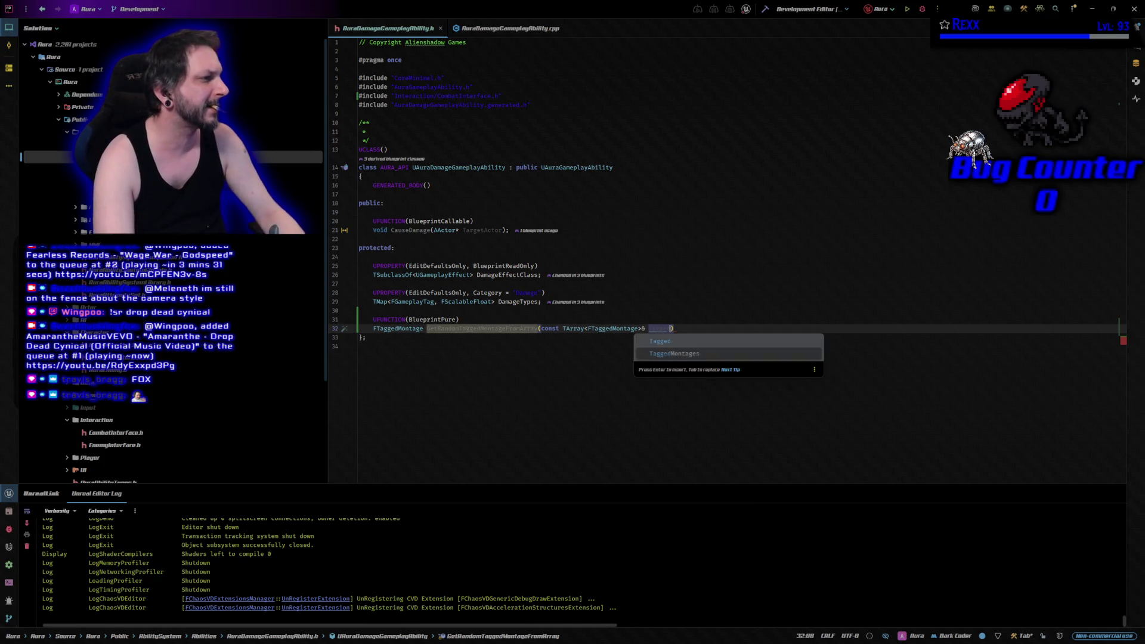
key(Return)
key(End)
text(;const;)
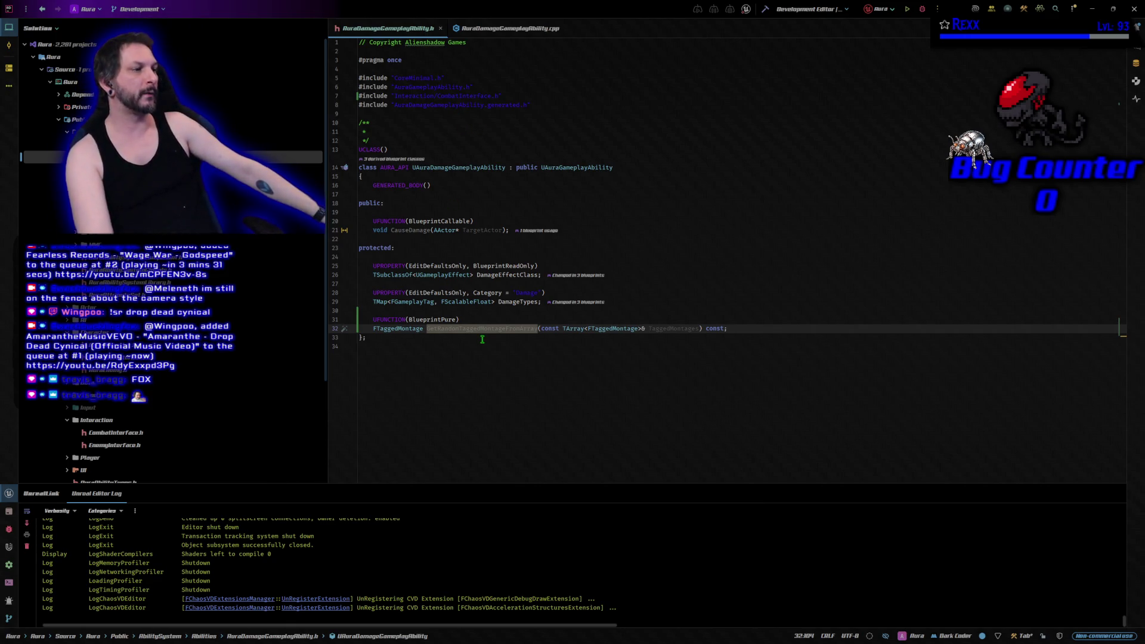
- Generate the GetRandomTaggedMontageFromArray definition in AuraDamageGameplayAbility.cpp
click(345, 329)
click(380, 343)
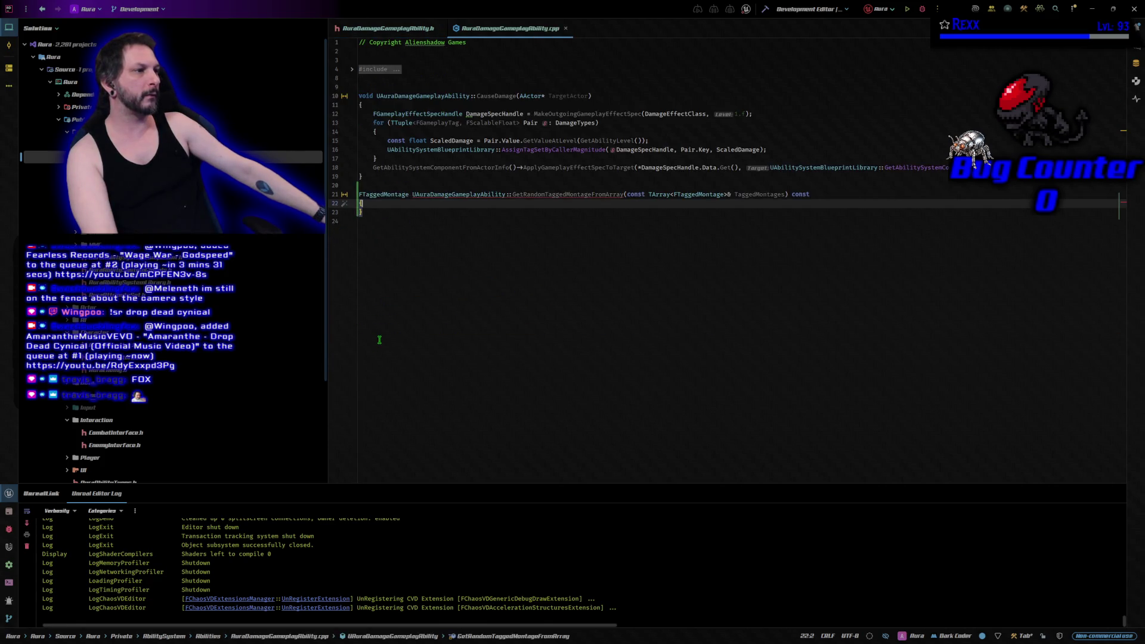
key(Return)
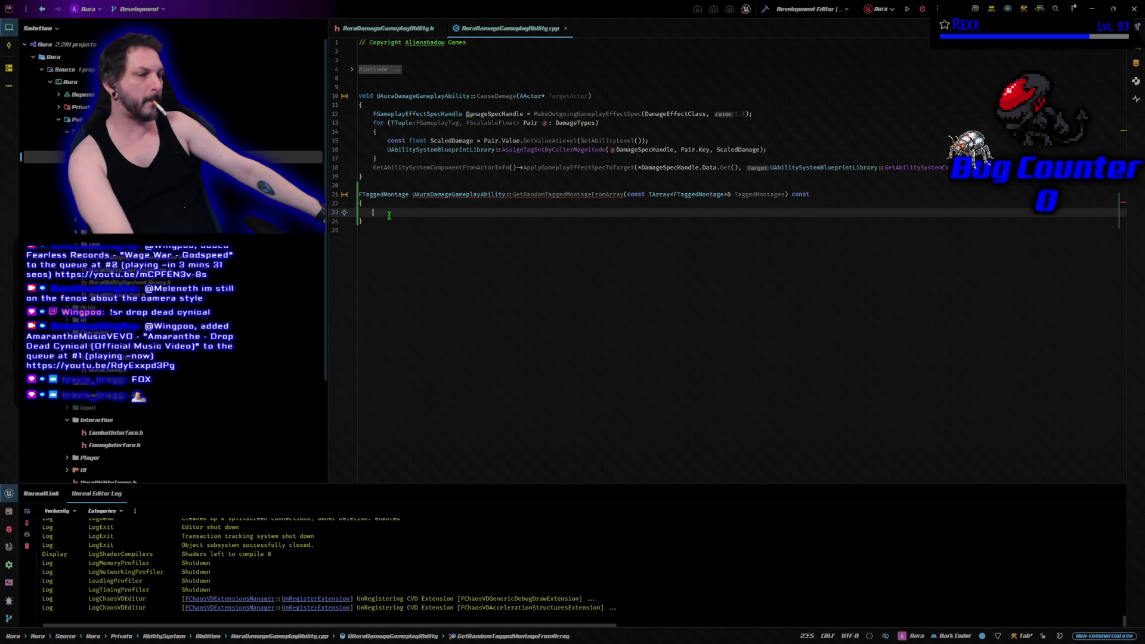
- Paste a body returning a random TaggedMontages entry via FMath::RandRange, then go to YouTube
text(if (TaggedMontages.Num() > 0) 	{ 		const int32 Selection = FMath::RandRange(0, TaggedMontages.Num() - 1); 		return TaggedMontages[Selection]; 	}  	return FTaggedMontage();)
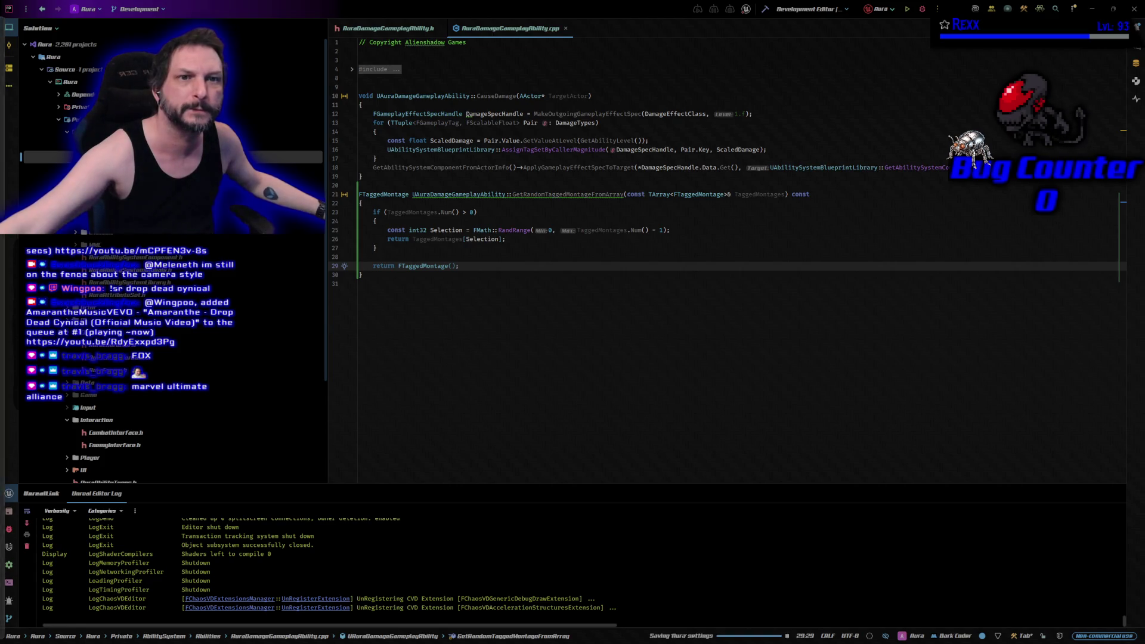
key(alt+Tab)
click(397, 292)
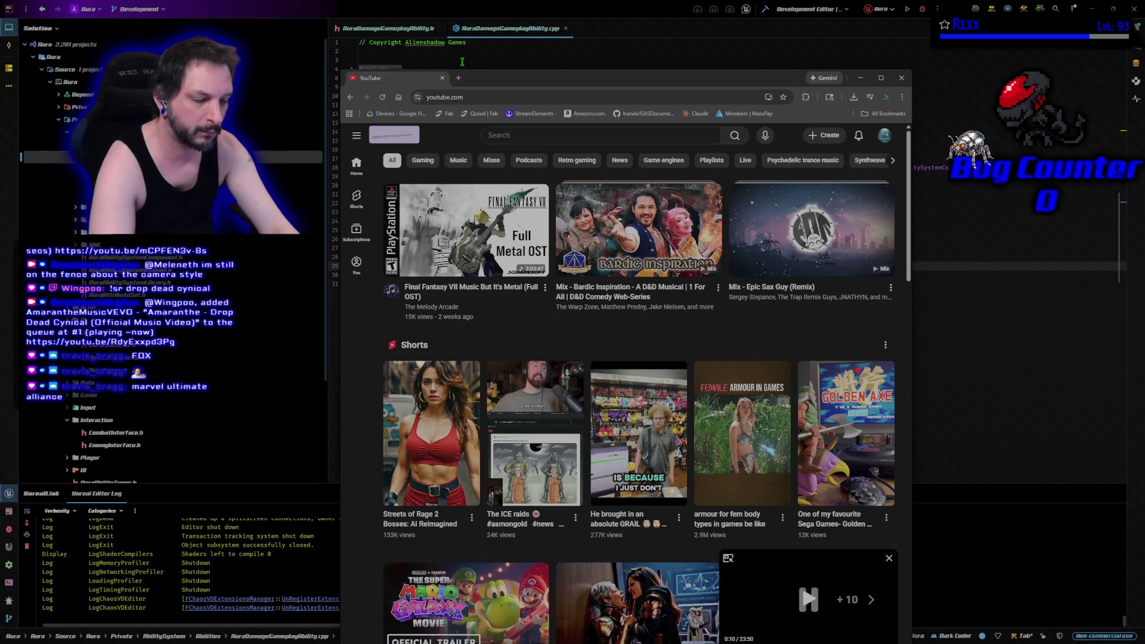
- Search YouTube for 'marvel ult' and play the Full Game Walkthrough video full screen
key(i)
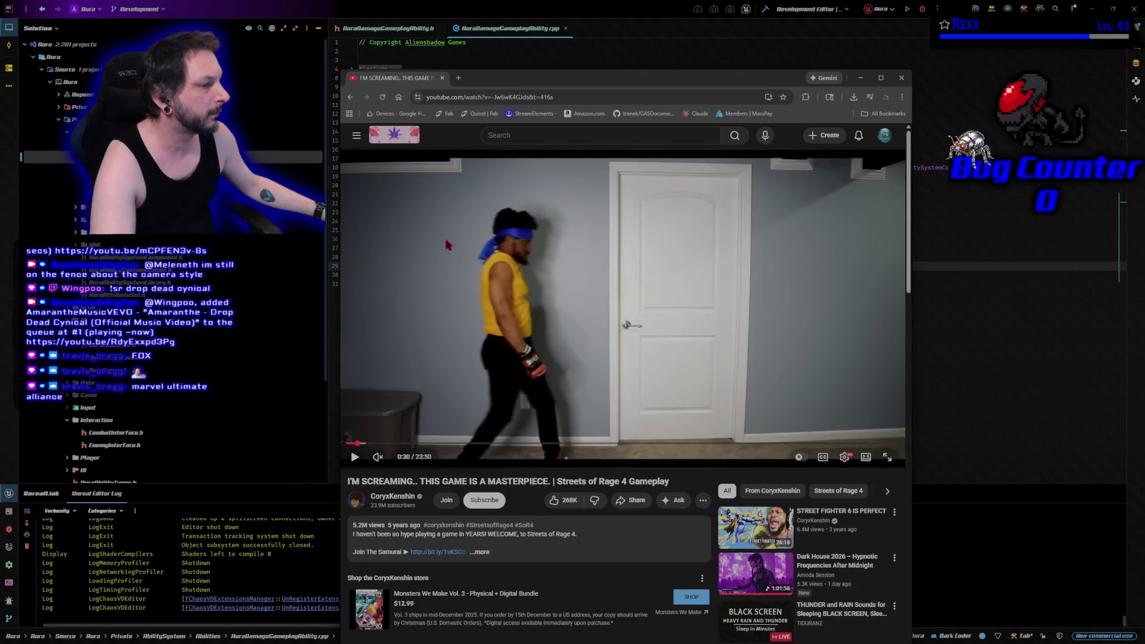
click(543, 140)
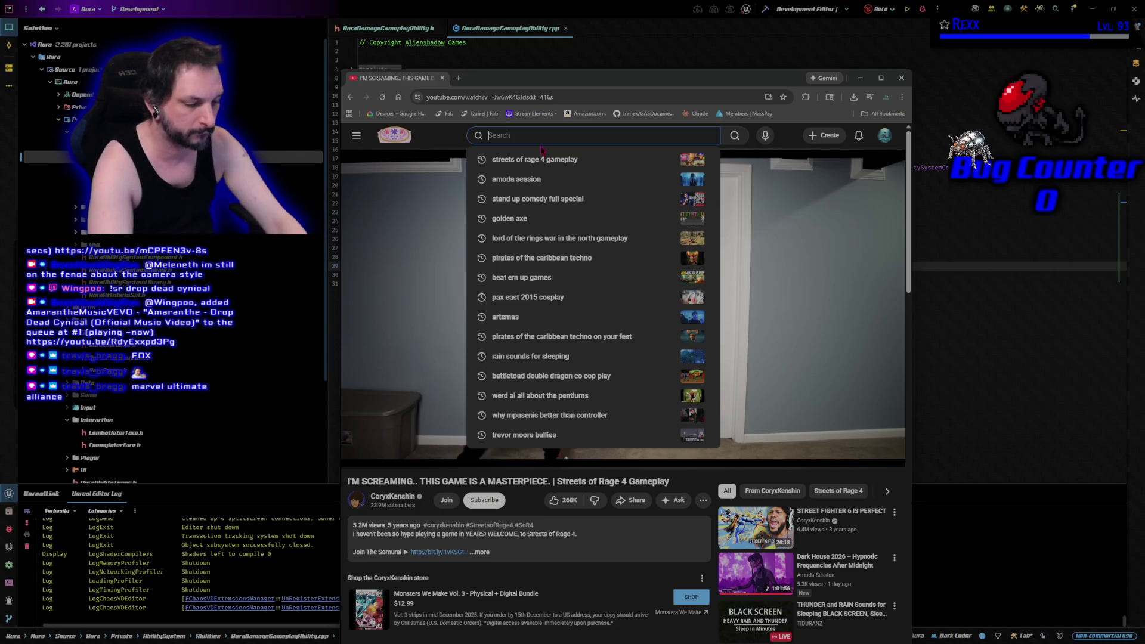
text(marvel ultim)
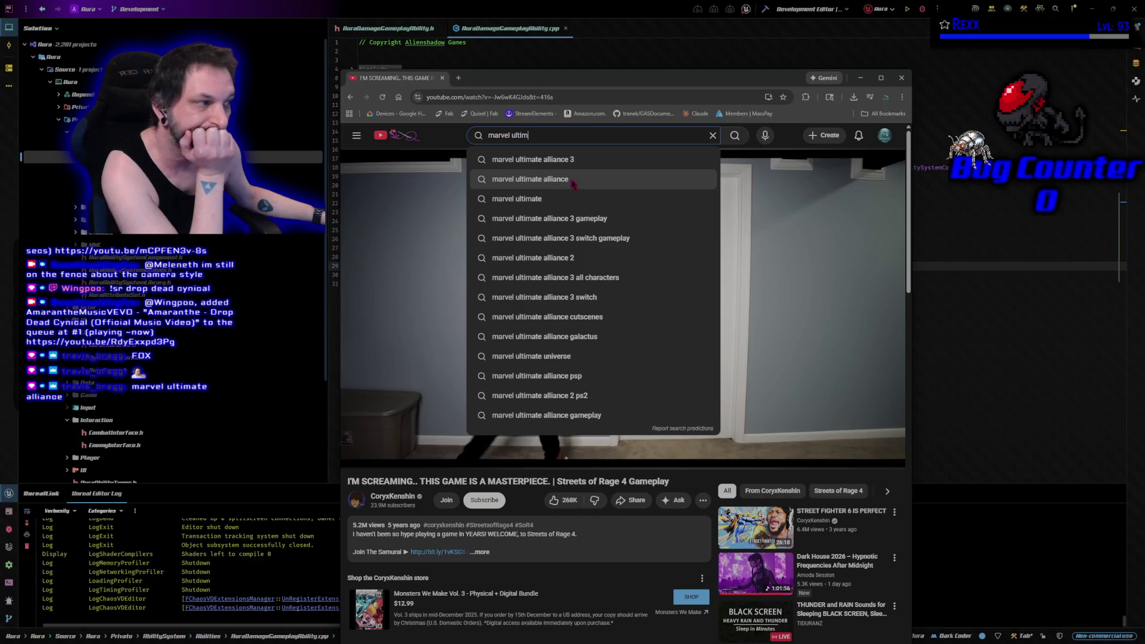
click(572, 180)
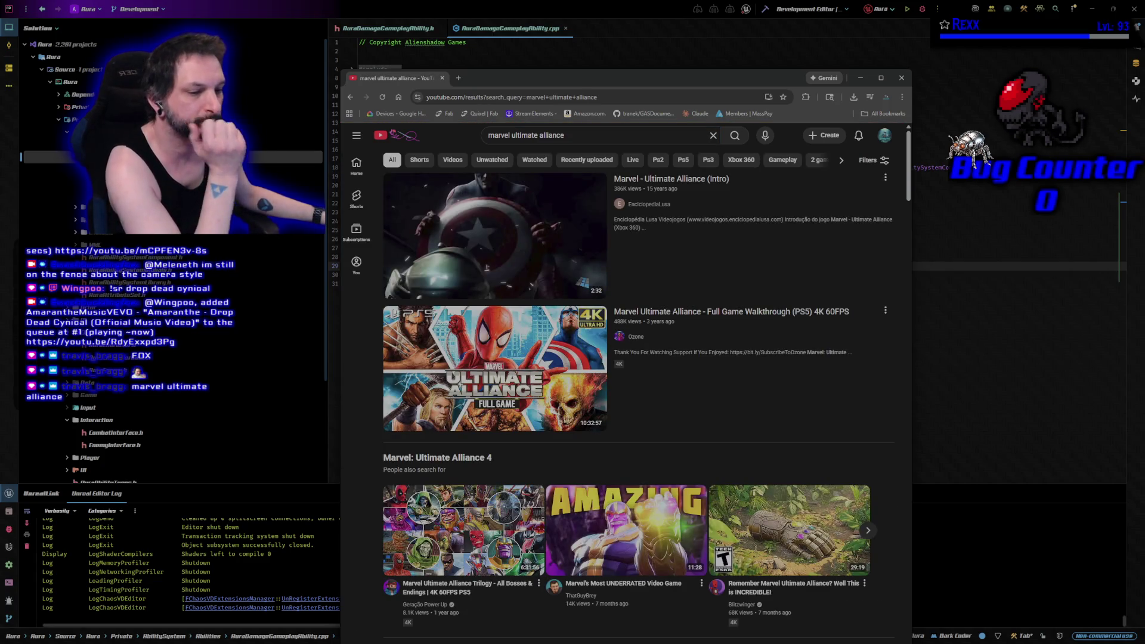
mouse_move(557, 251)
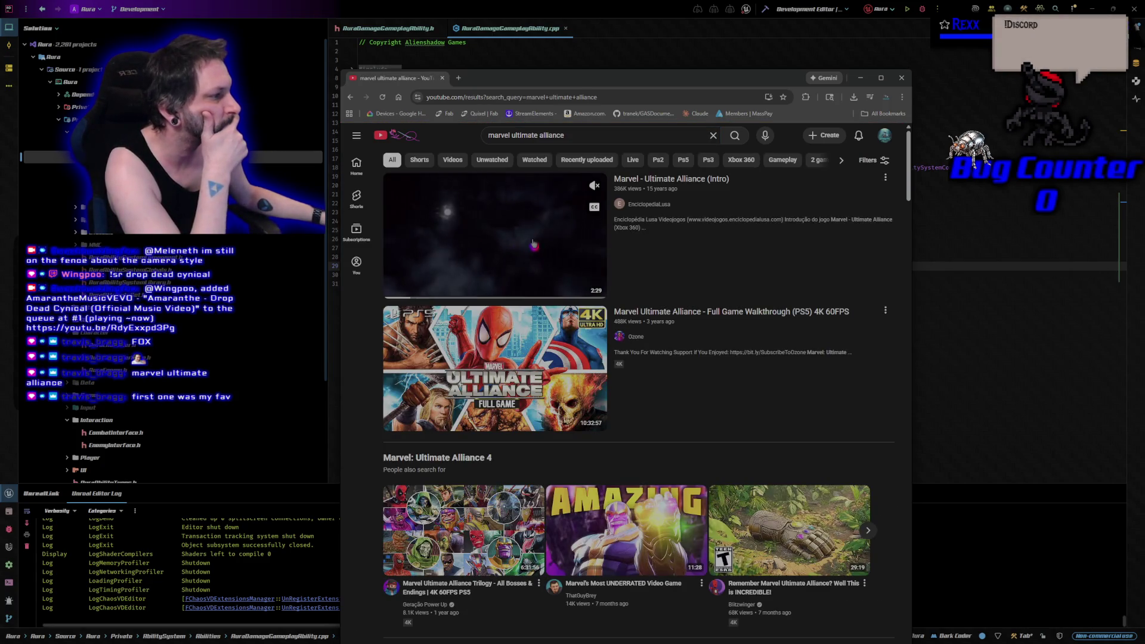
click(501, 352)
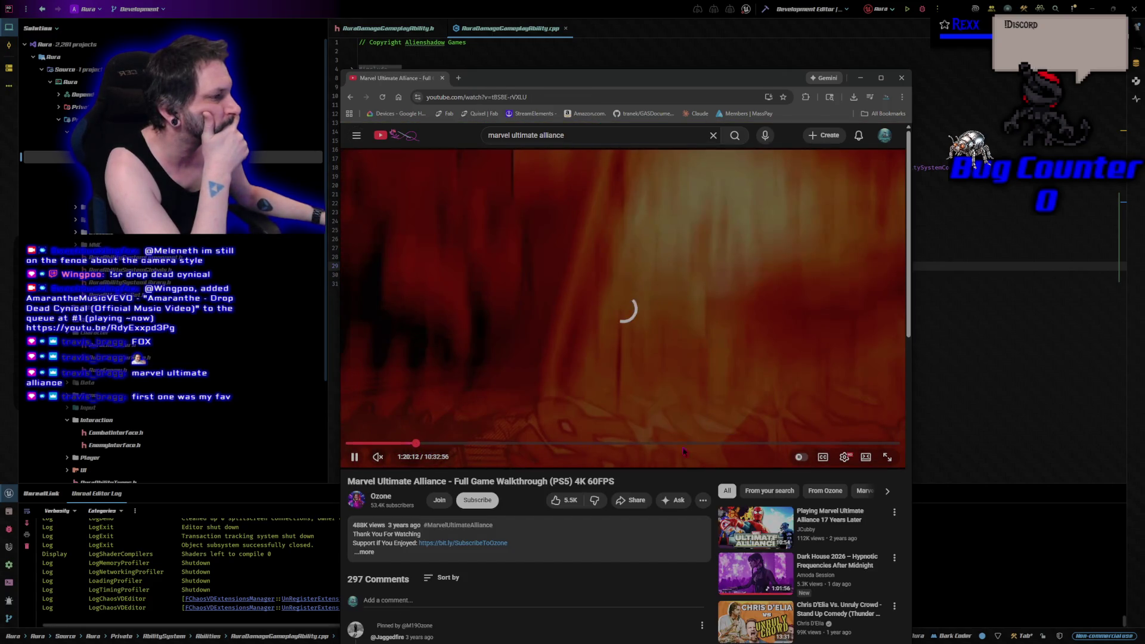
click(888, 457)
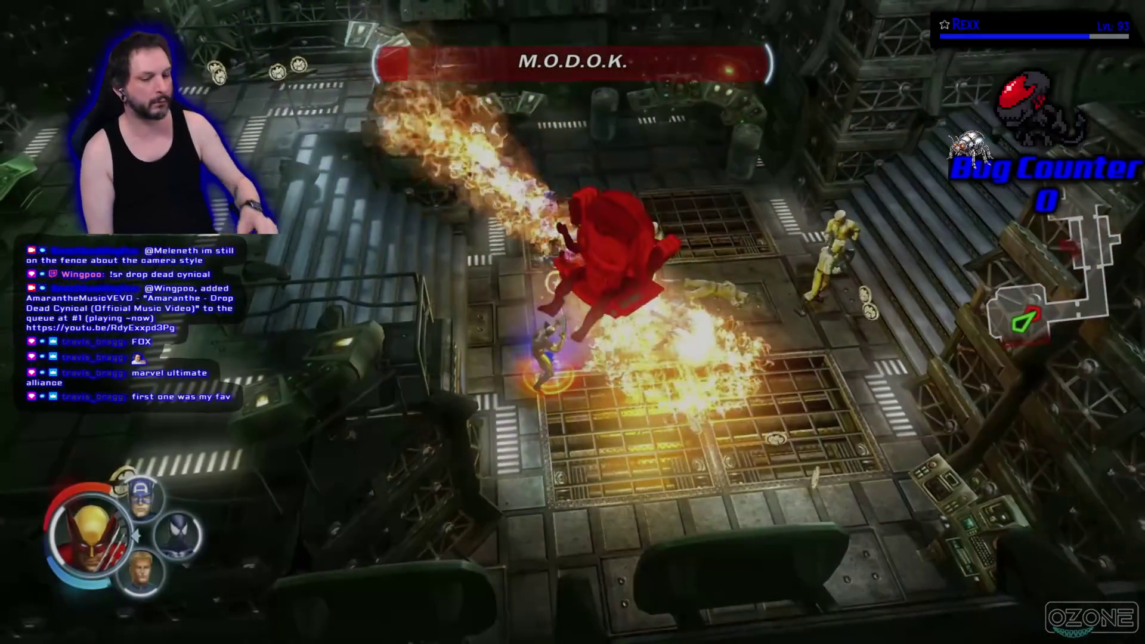
key(Escape)
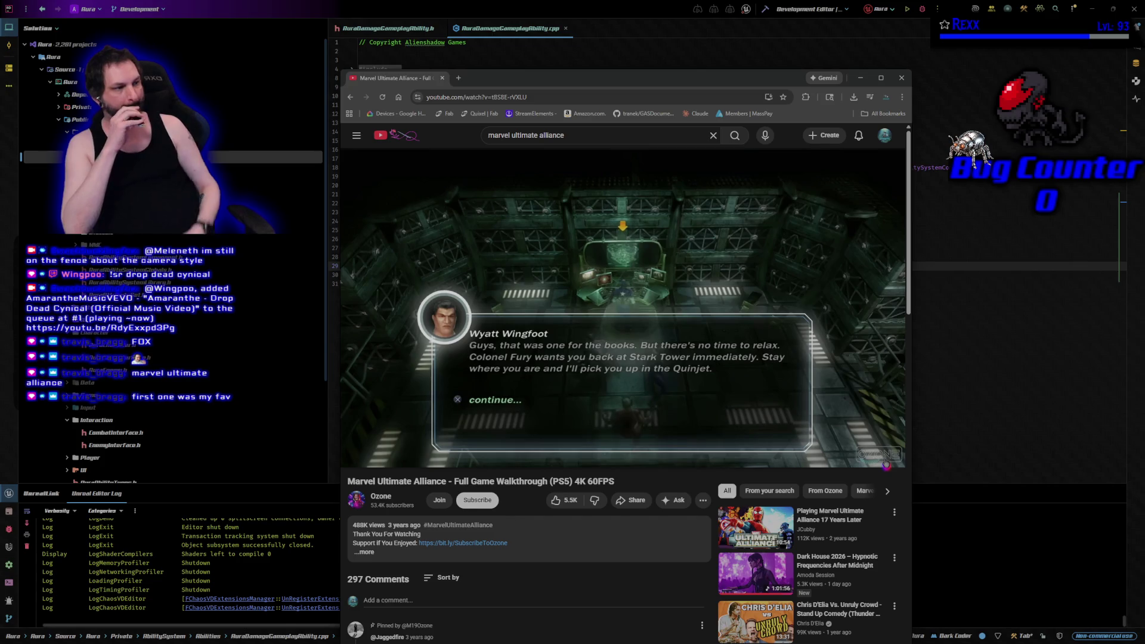
- Pause the walkthrough and search Google for '3d beat em up games' in a new tab
click(621, 286)
click(458, 78)
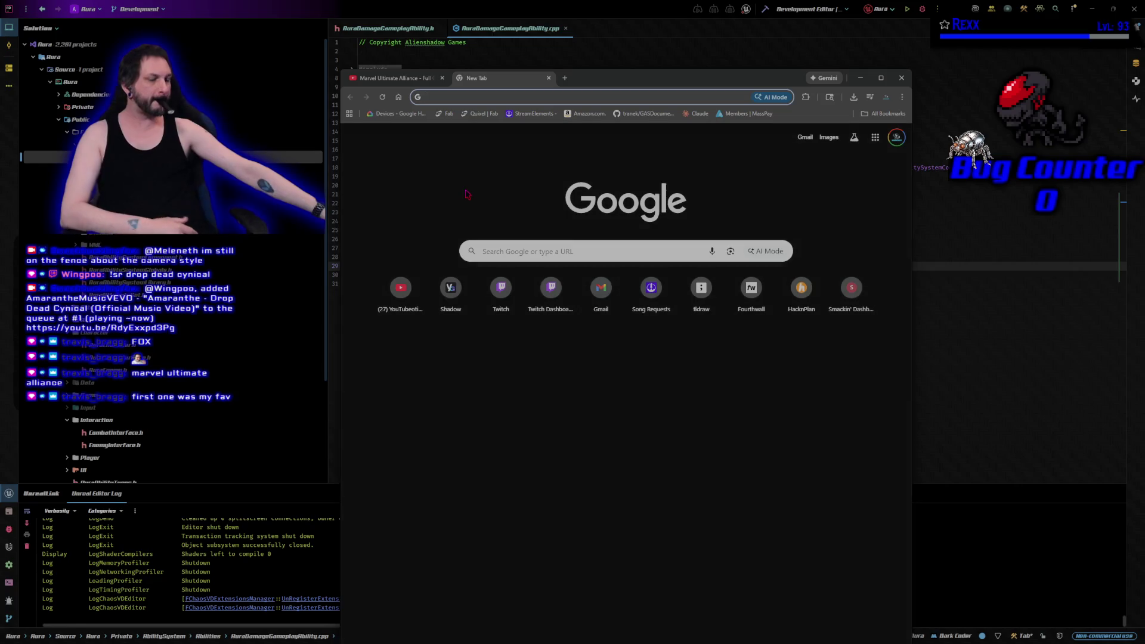
text(3d beat em up games)
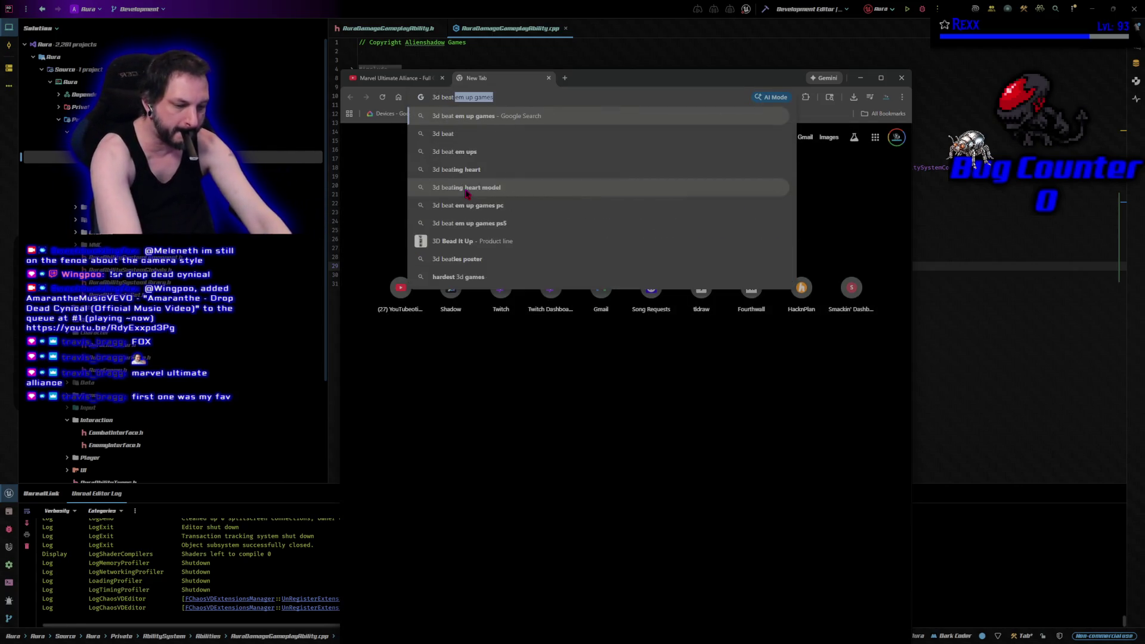
key(Return)
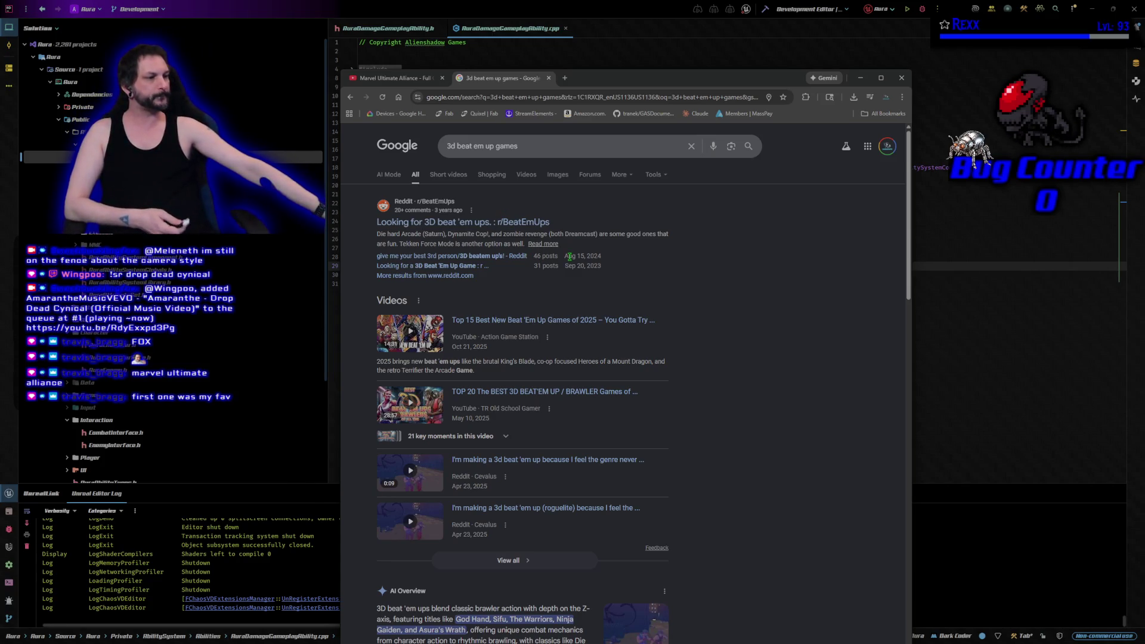
- Expand the AI Overview, preview the Great 3D Beat 'Em Ups video, and return to results
scroll(611, 295, down, 5)
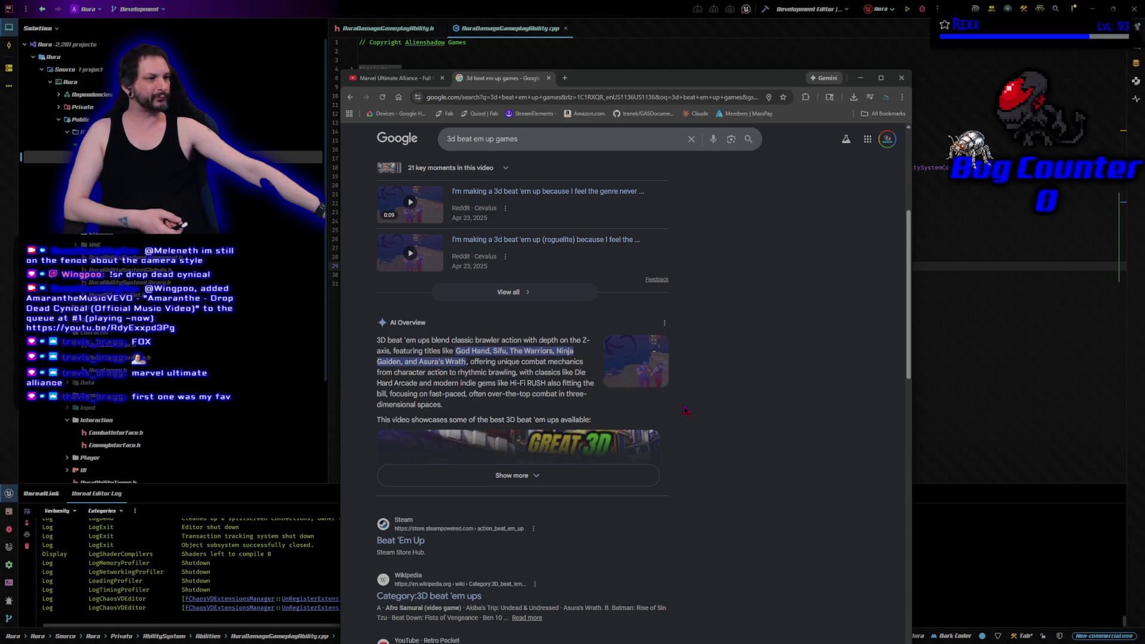
click(584, 484)
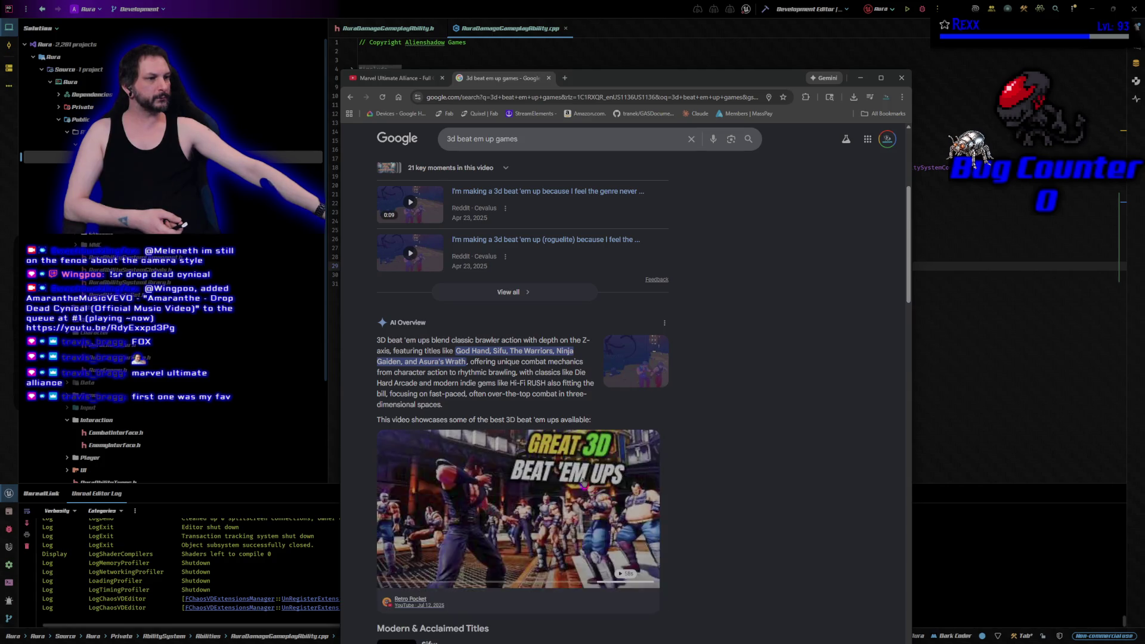
scroll(814, 465, down, 2)
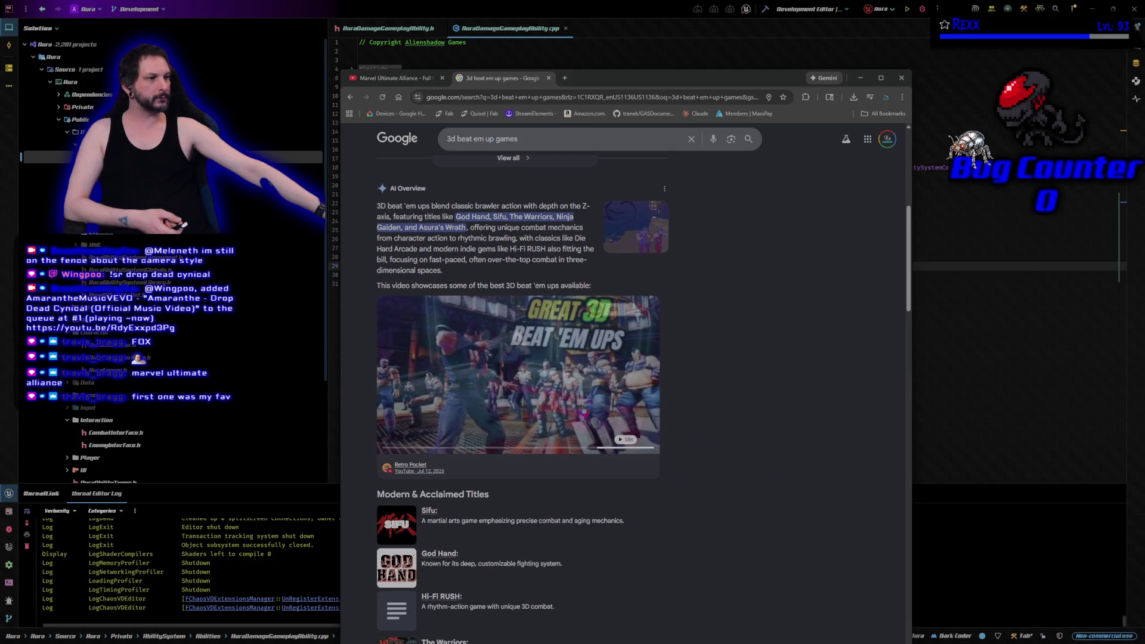
click(512, 369)
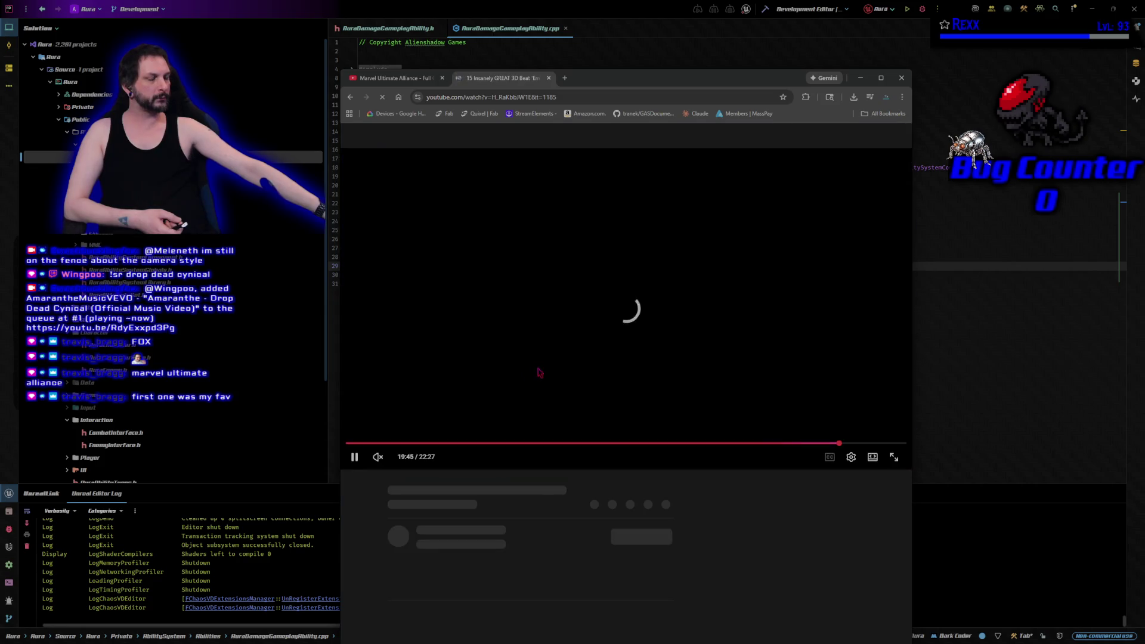
click(548, 366)
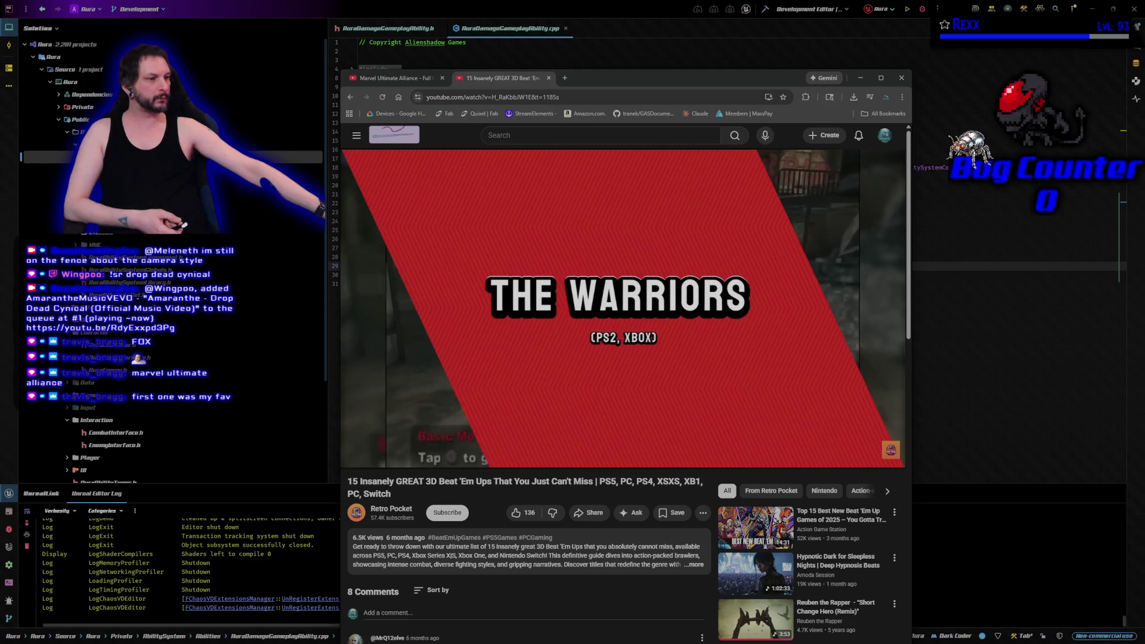
key(alt+Left)
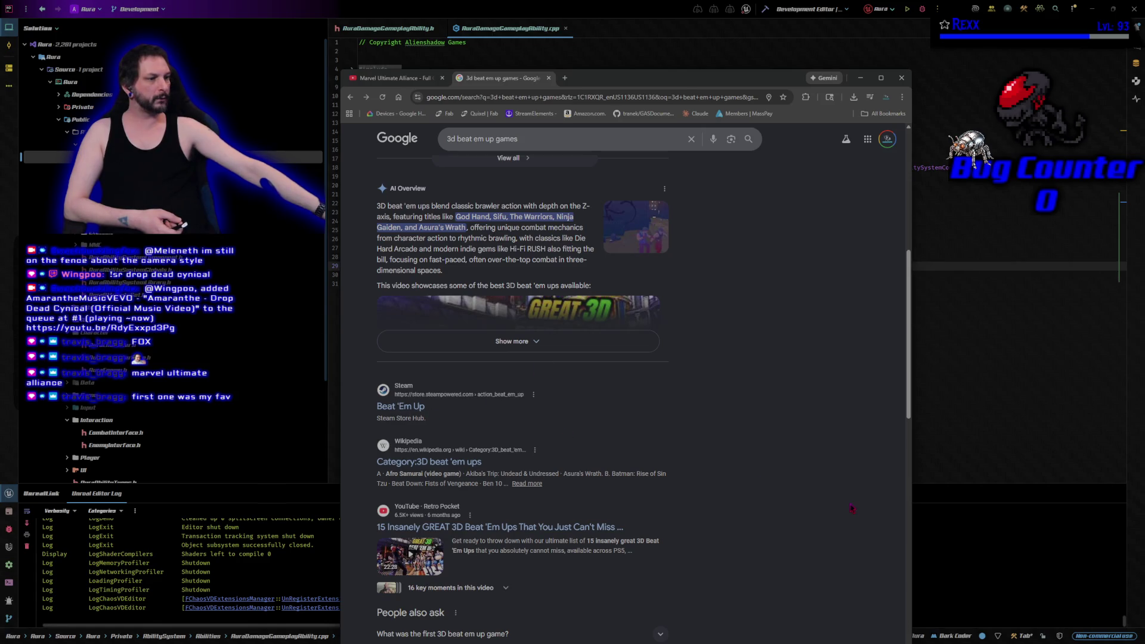
scroll(852, 507, down, 4)
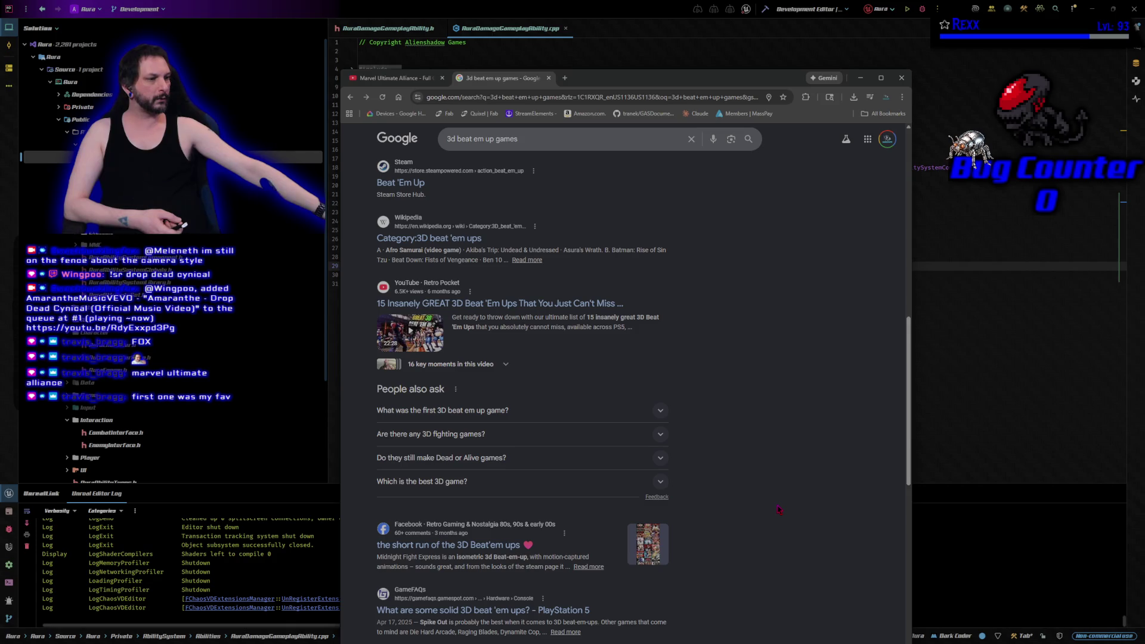
scroll(615, 445, up, 4)
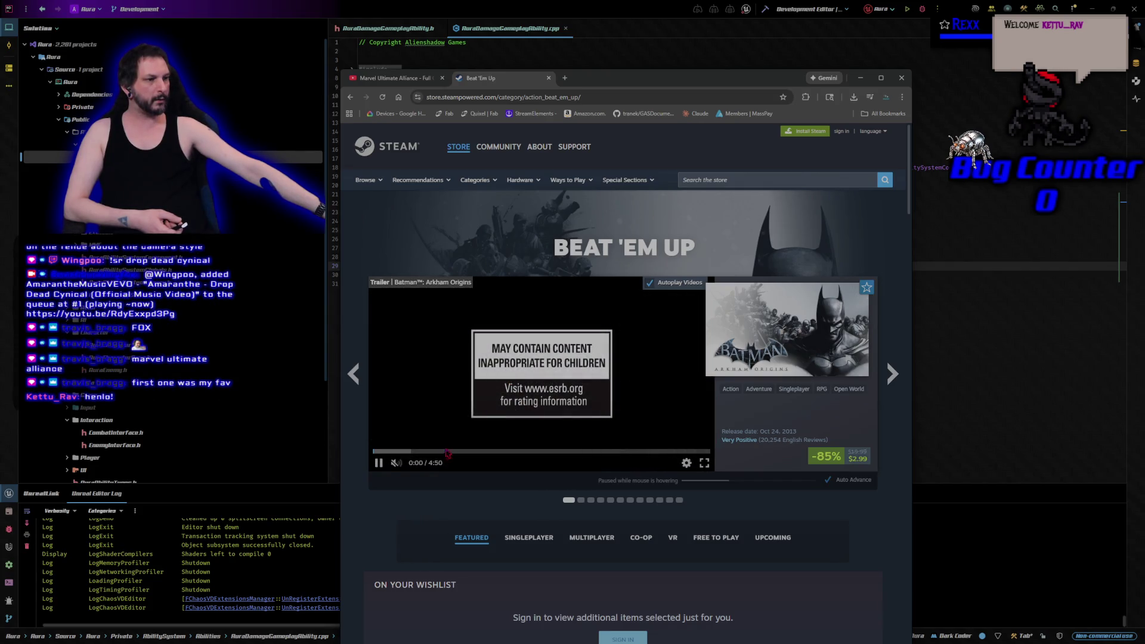
- Open the Teenage Mutant Ninja Turtles: Splintered Fate Steam page and view its third and fifth screenshots
scroll(383, 504, down, 1)
scroll(383, 504, down, 5)
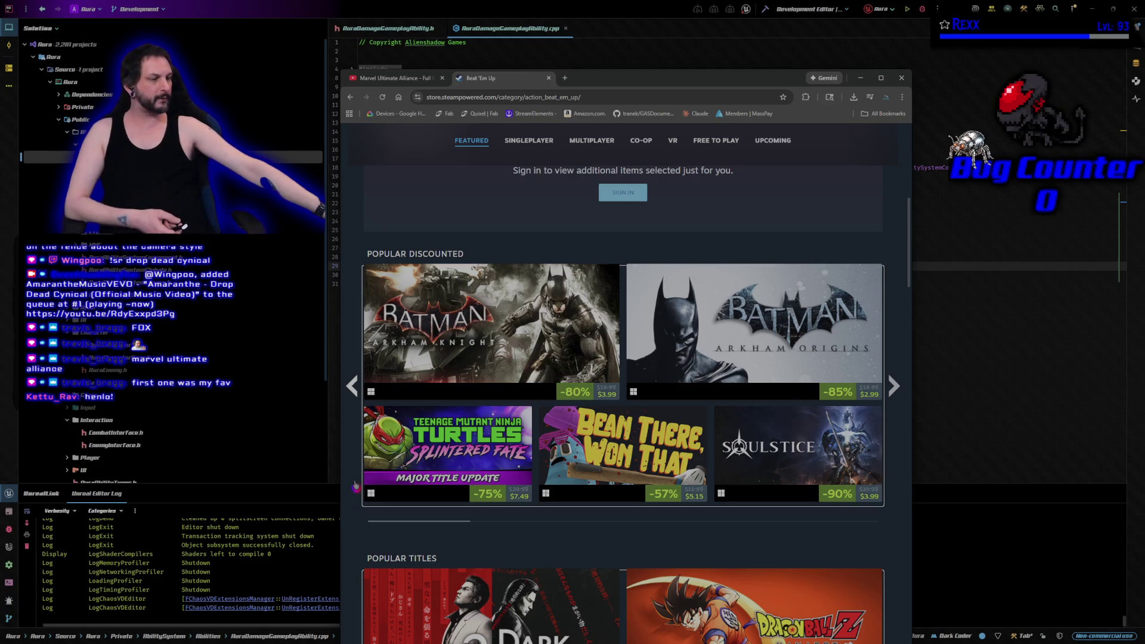
scroll(361, 501, down, 3)
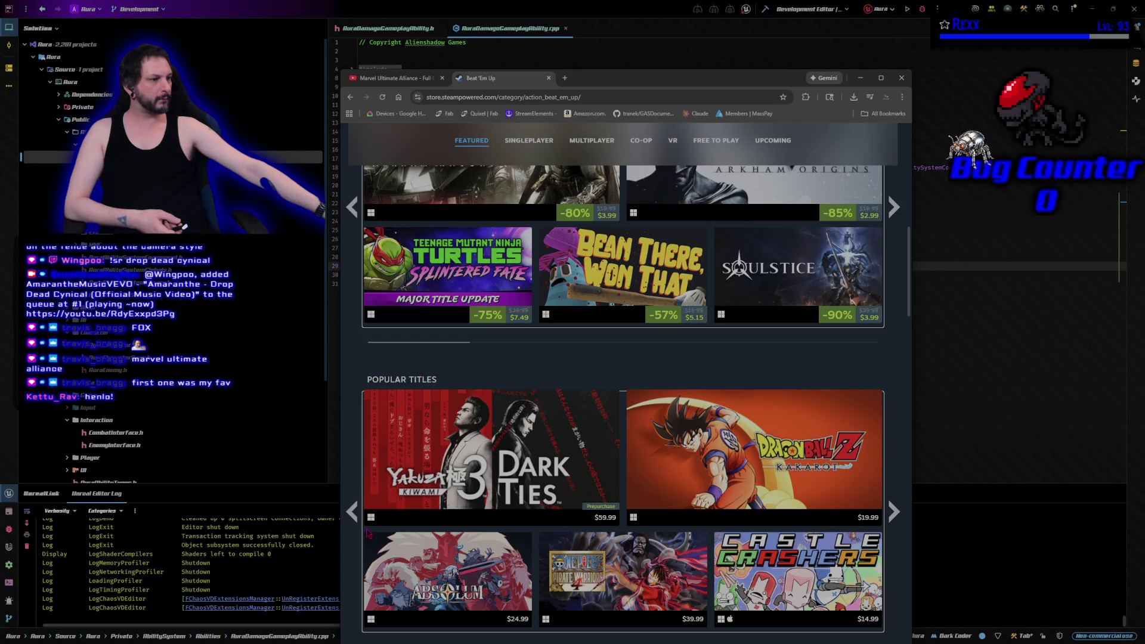
scroll(368, 532, up, 3)
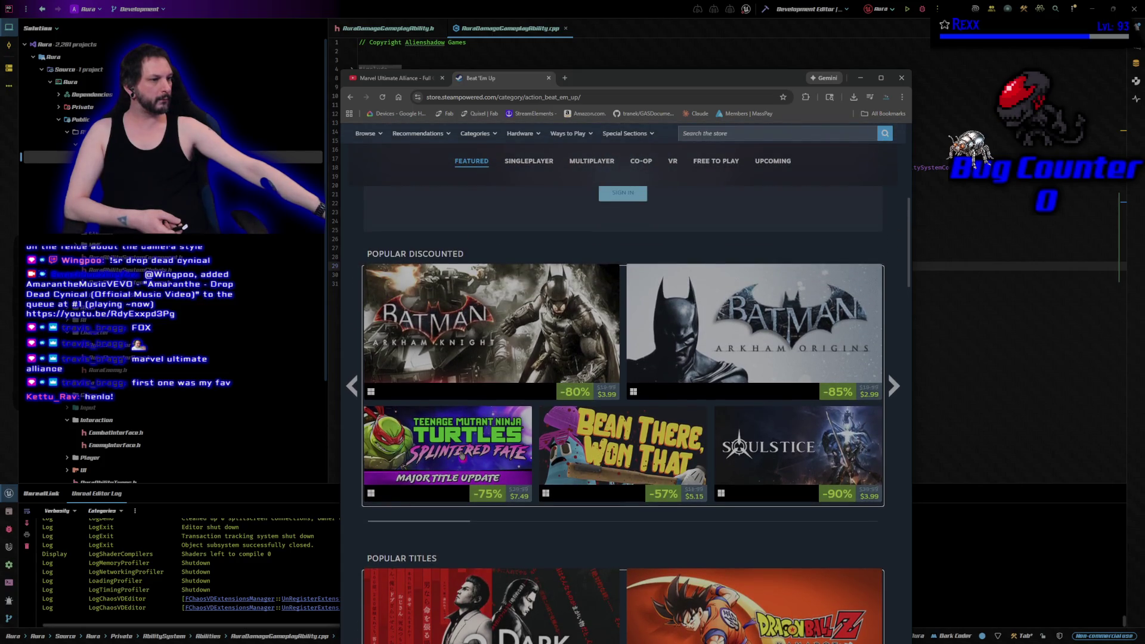
click(463, 457)
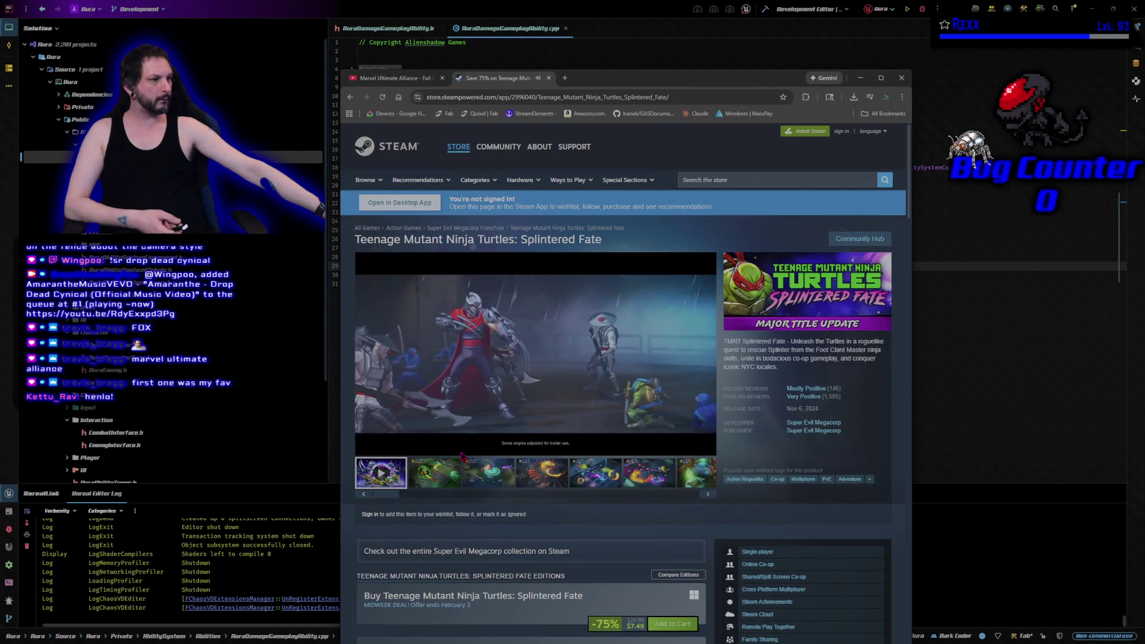
click(484, 481)
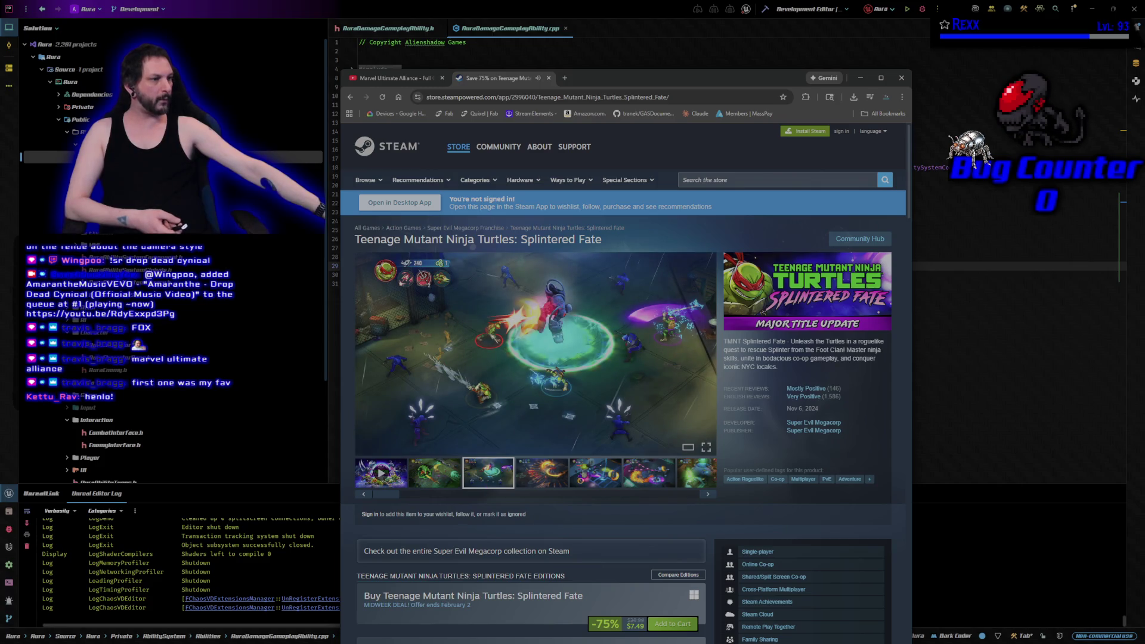
click(597, 481)
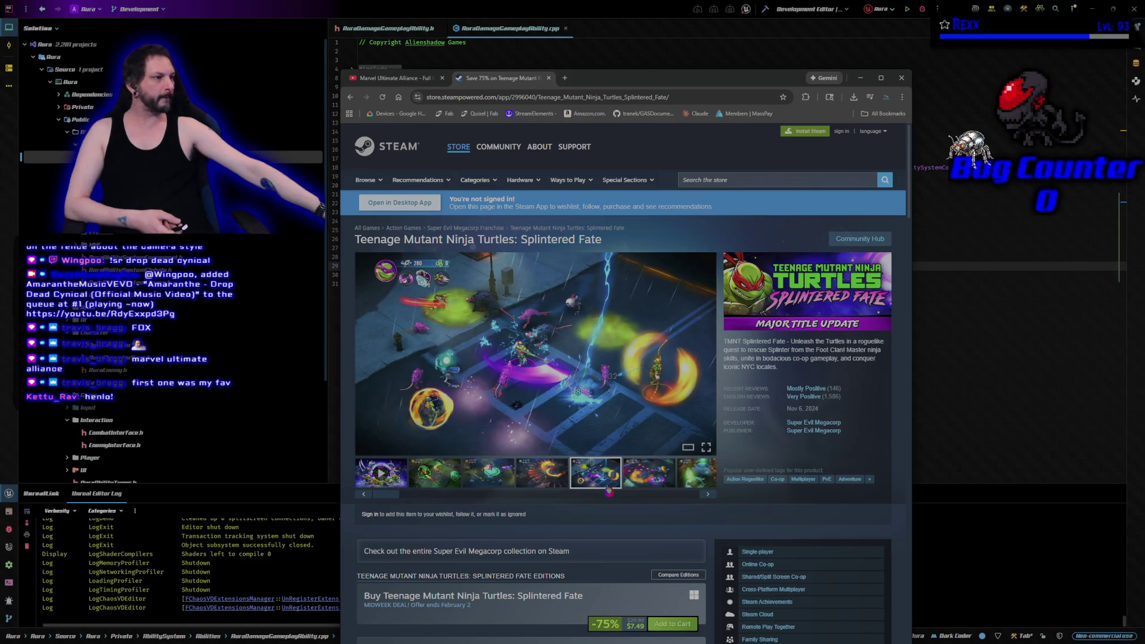
- Close the Steam store tab and the browser window
scroll(609, 491, down, 4)
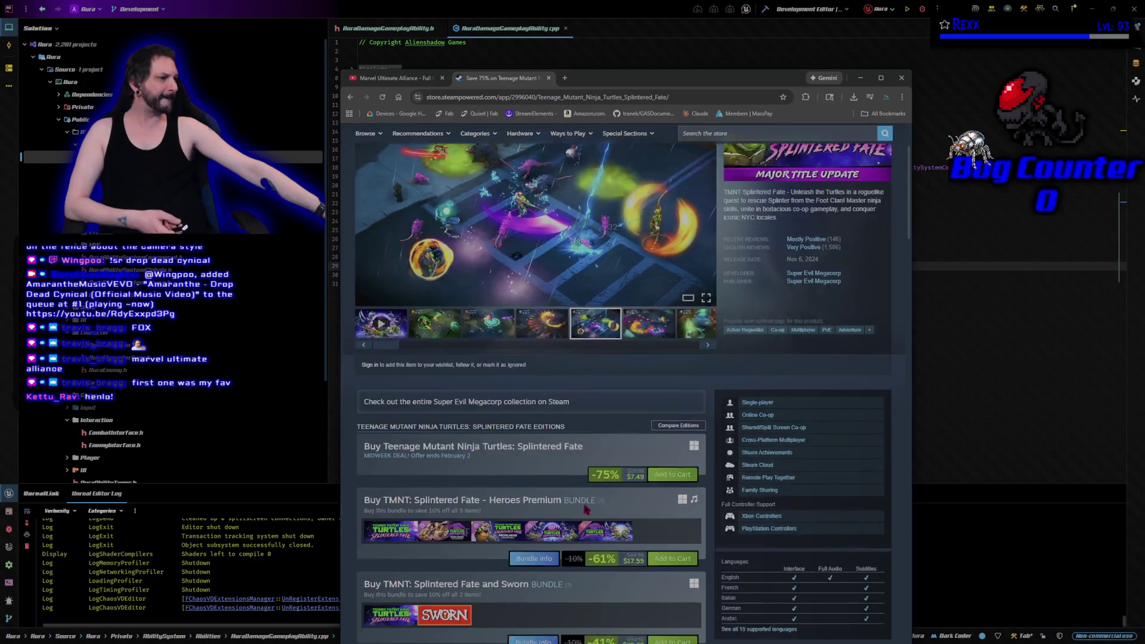
scroll(547, 239, up, 4)
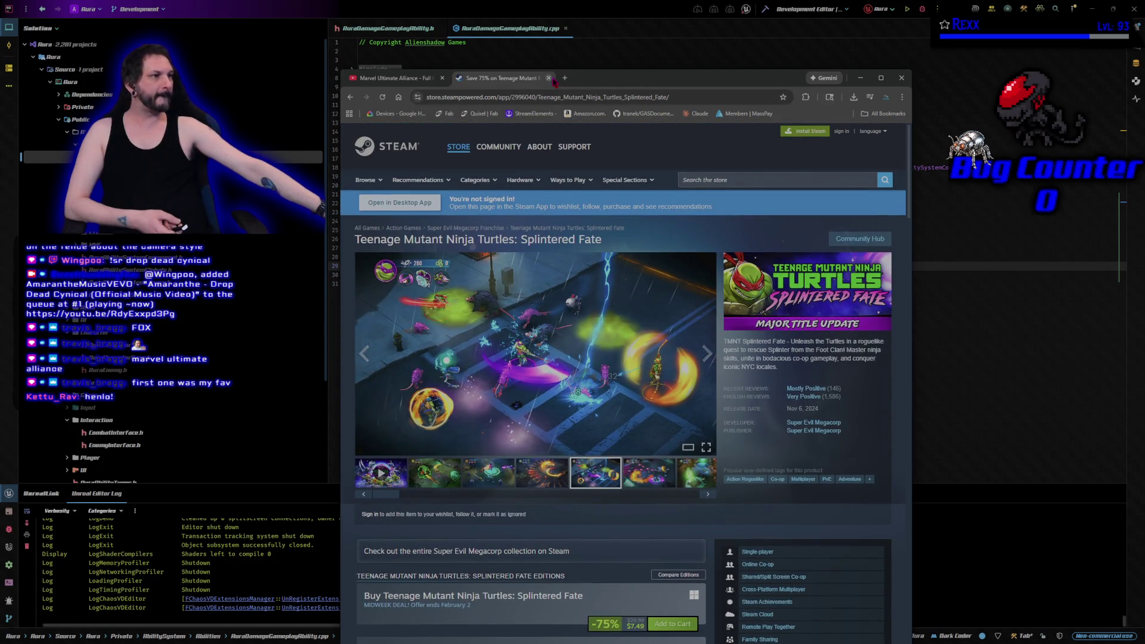
key(ctrl+w)
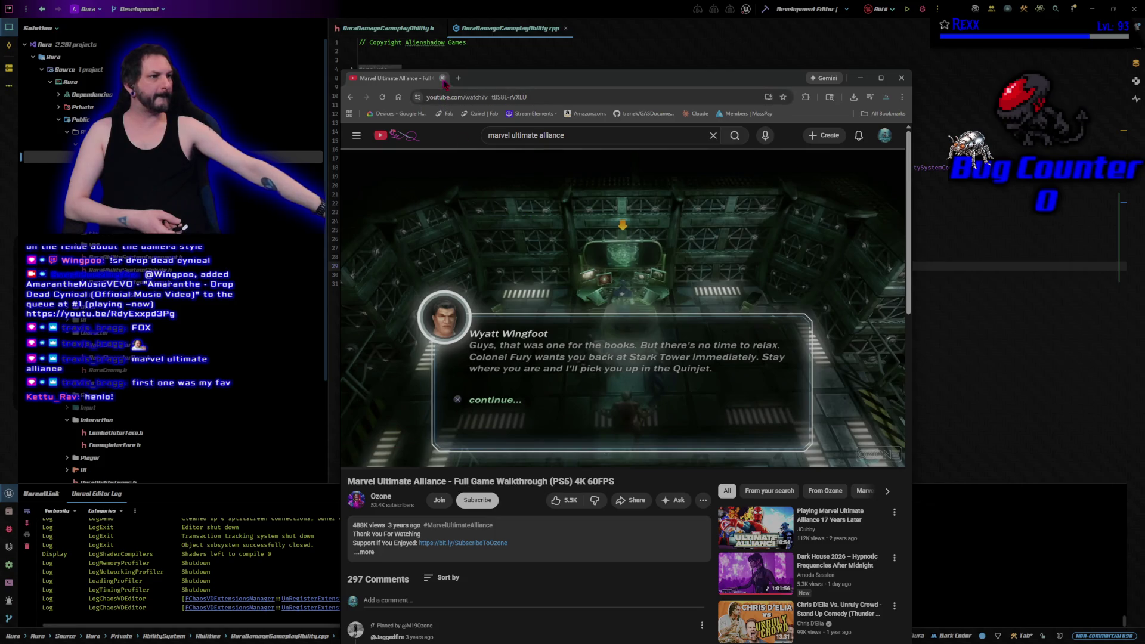
key(ctrl+w)
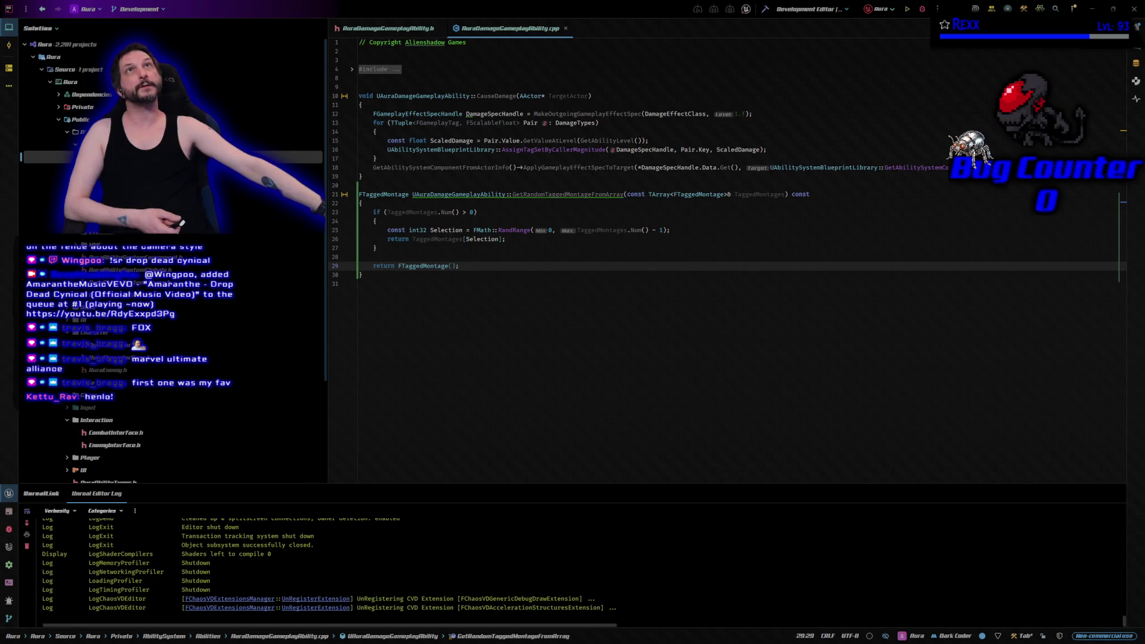
- Build the Aura project from Rider's toolbar until it reports Succeeded, dismissing a stray browser window
click(765, 9)
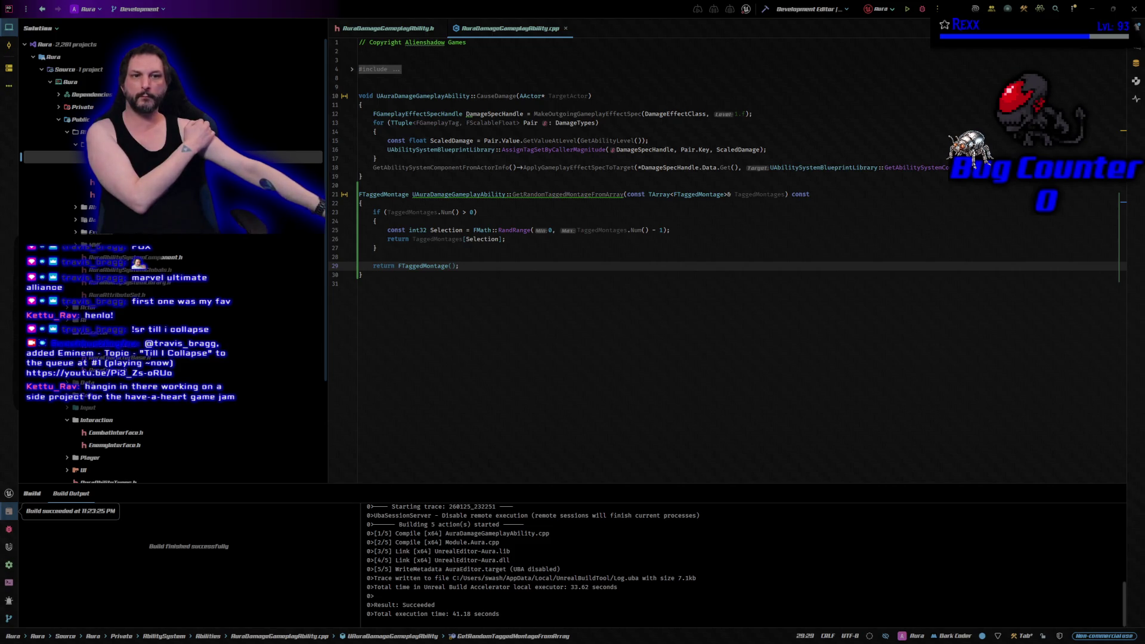
key(super+2)
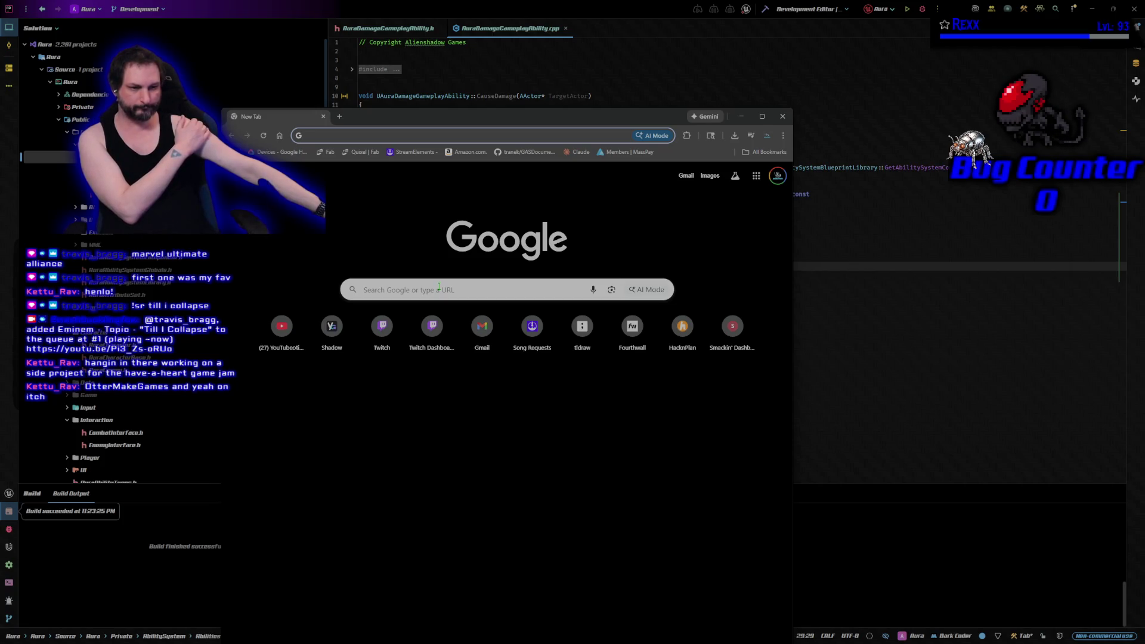
click(323, 117)
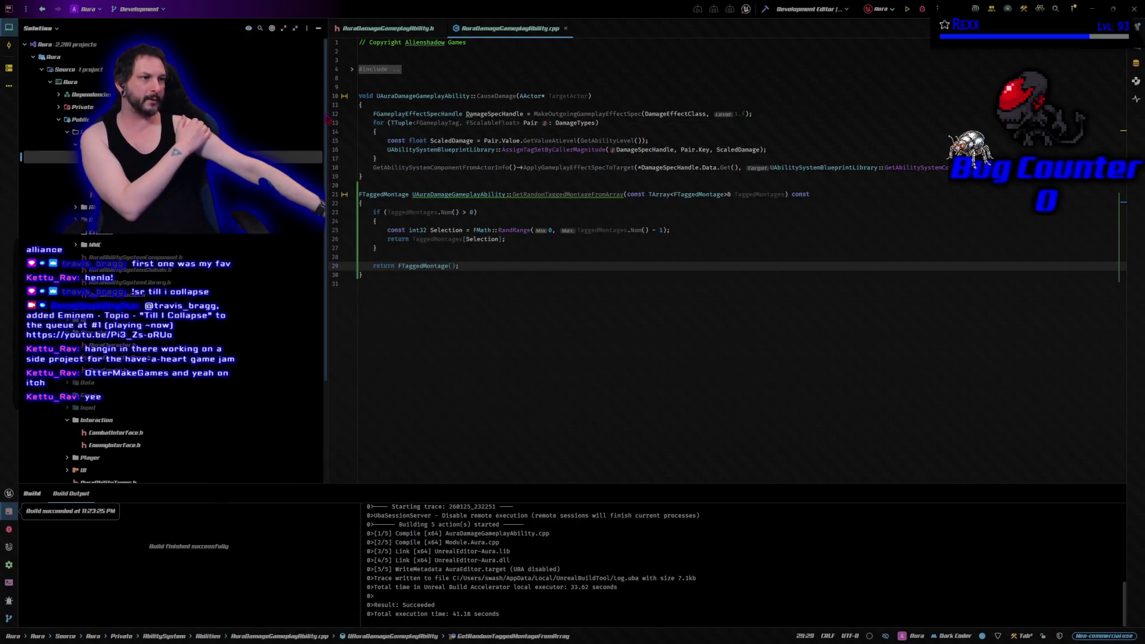